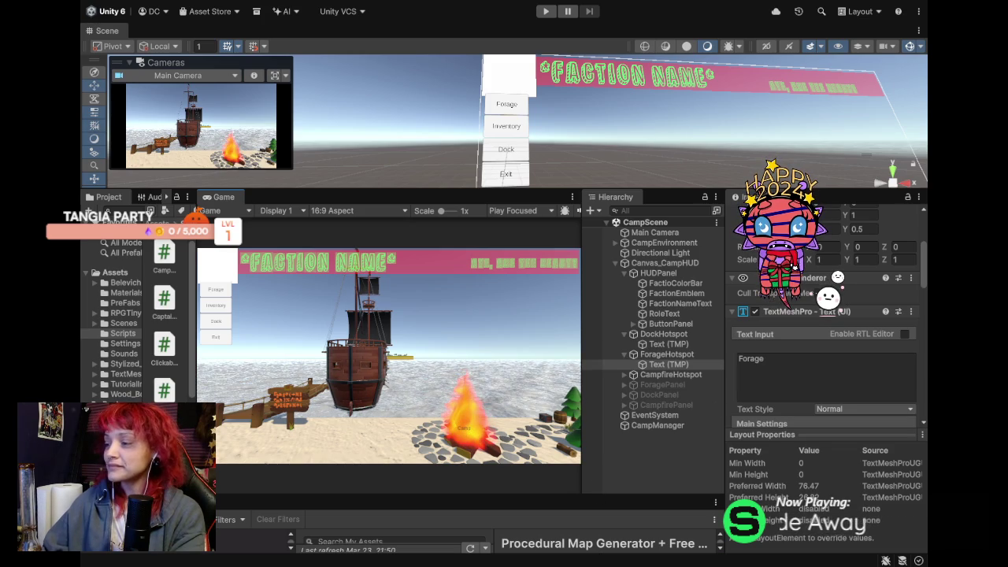
# Add TMP text labels to DockHotspot and ForageHotspot, the Forage one reading 'Forage', then deselect.
pyautogui.moveTo(611, 169)
pyautogui.mouseDown()
pyautogui.moveTo(580, 219)
pyautogui.moveTo(611, 265)
pyautogui.moveTo(573, 265)
pyautogui.moveTo(571, 276)
pyautogui.moveTo(567, 189)
pyautogui.moveTo(554, 228)
pyautogui.mouseUp()
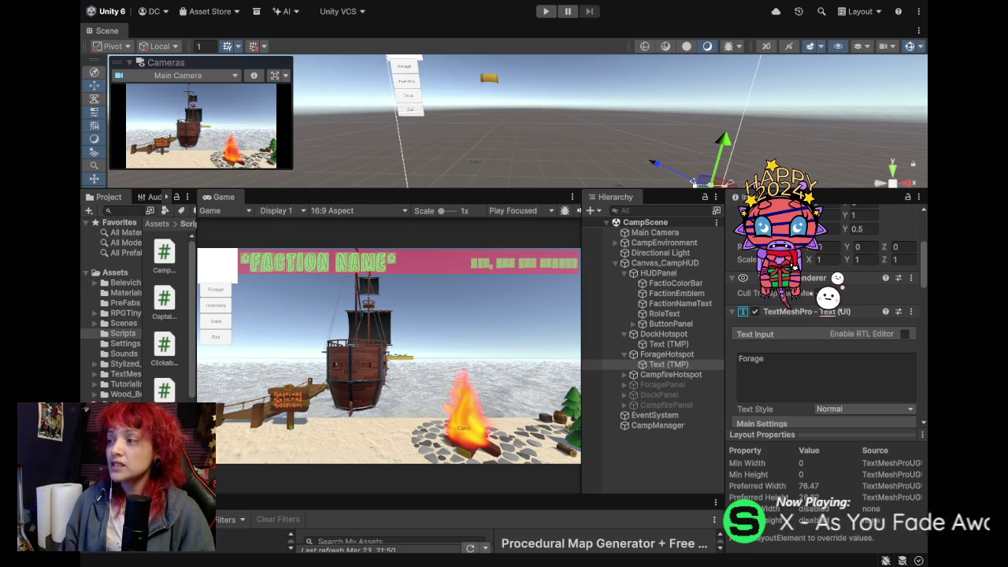
pyautogui.click(624, 463)
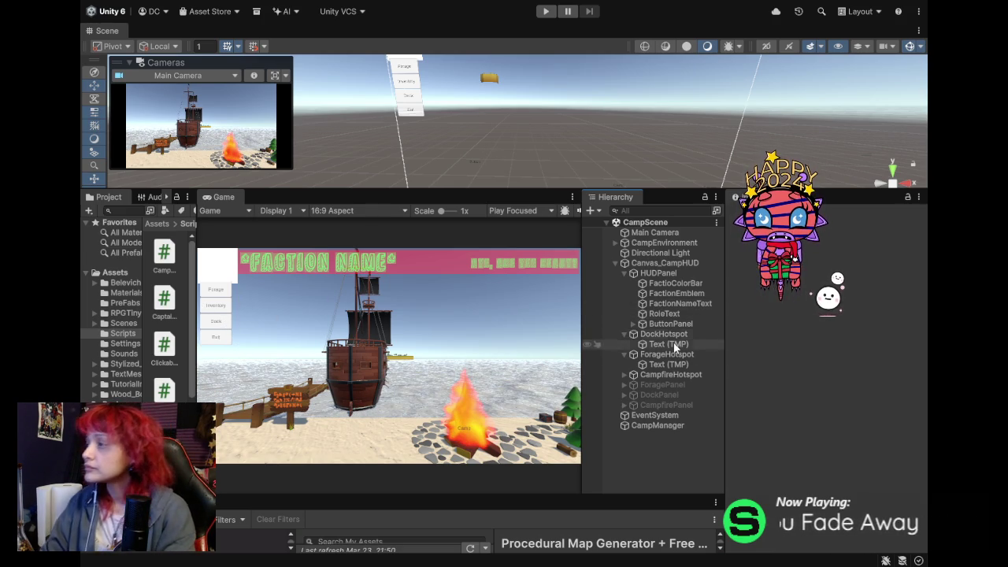
# Expand ButtonPanel to view its buttons, then replace CampScene with a new Untitled scene.
pyautogui.click(646, 322)
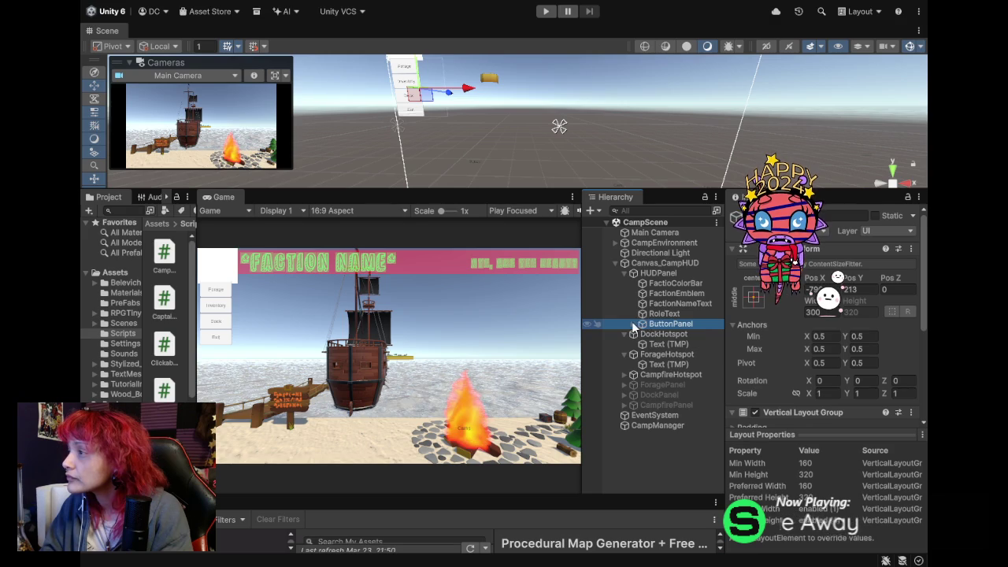
pyautogui.click(631, 323)
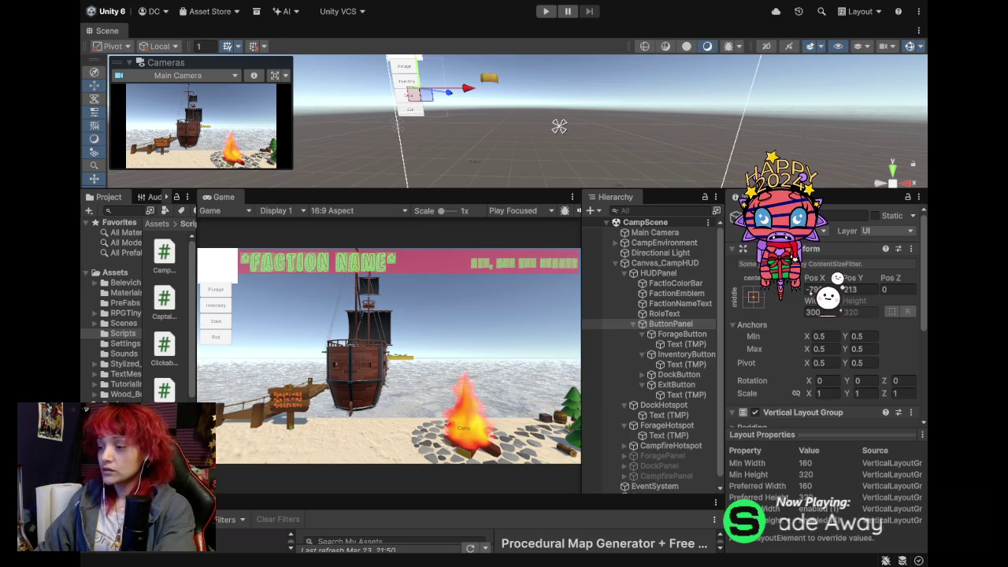
pyautogui.click(670, 324)
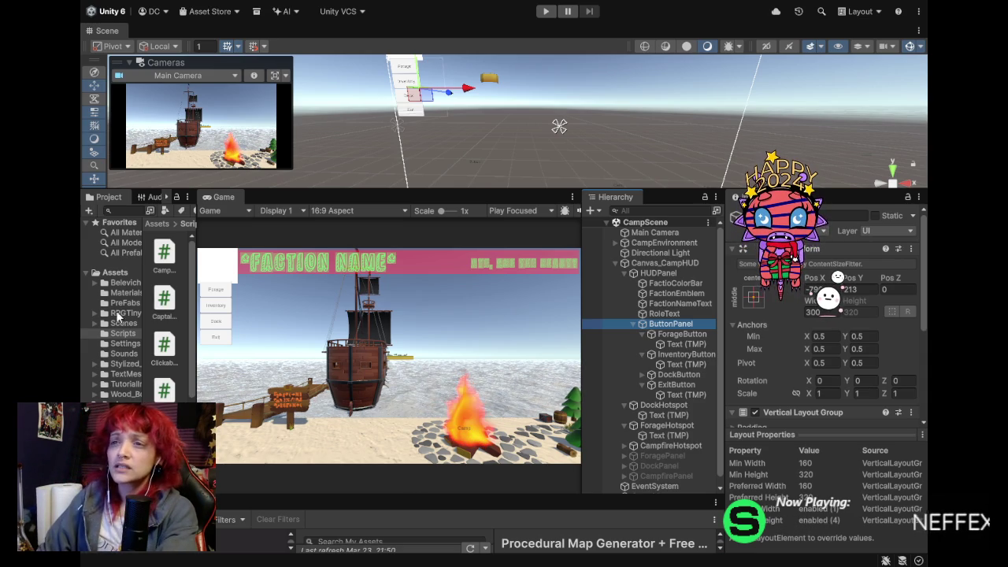
pyautogui.hotkey('alt', 'Tab')
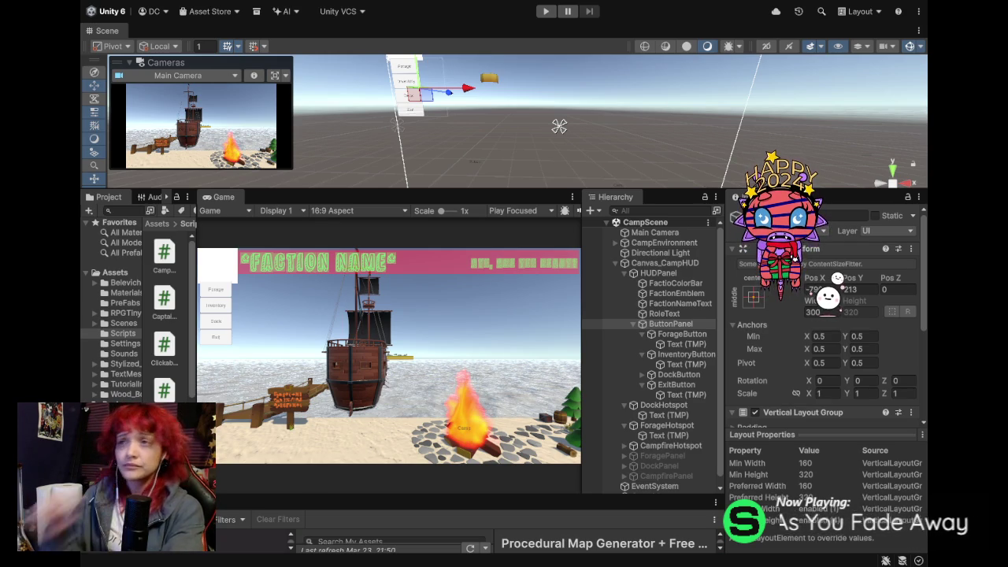
pyautogui.hotkey('ctrl', 'n')
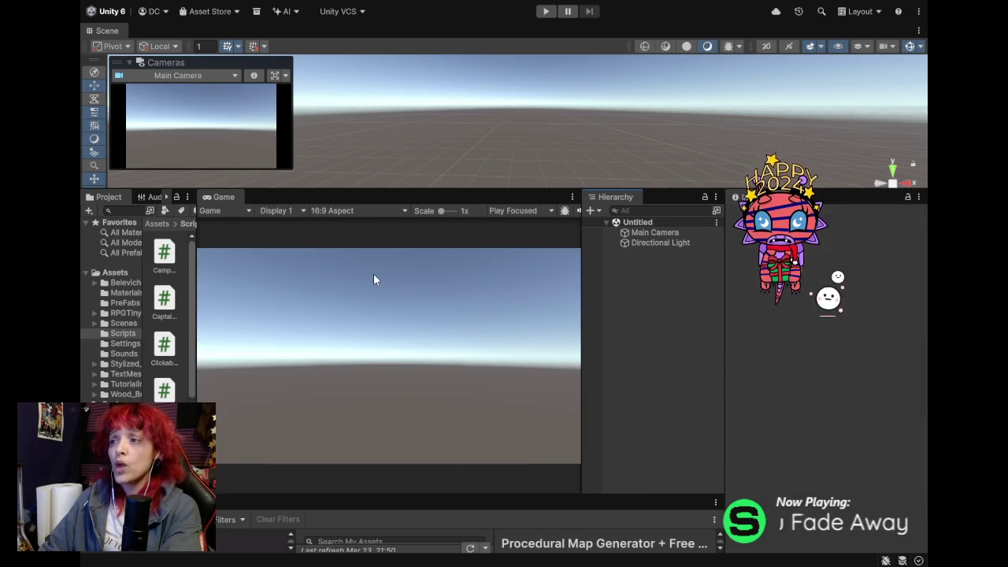
# Select the Untitled scene and save it as BattleScene via File > Save As.
pyautogui.click(634, 224)
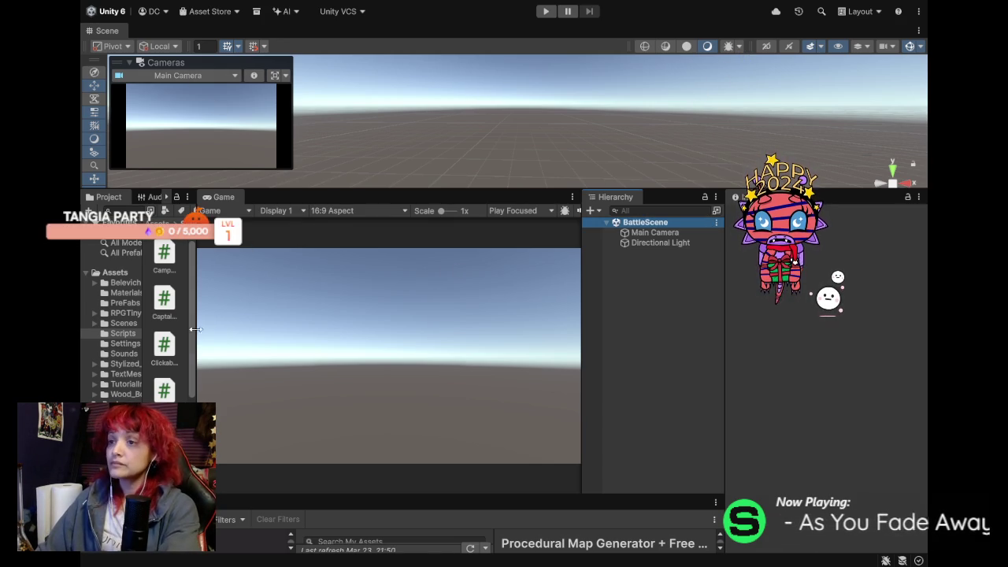
# Browse the Scenes folder, widen the asset grid, and open CampScene.
pyautogui.click(120, 323)
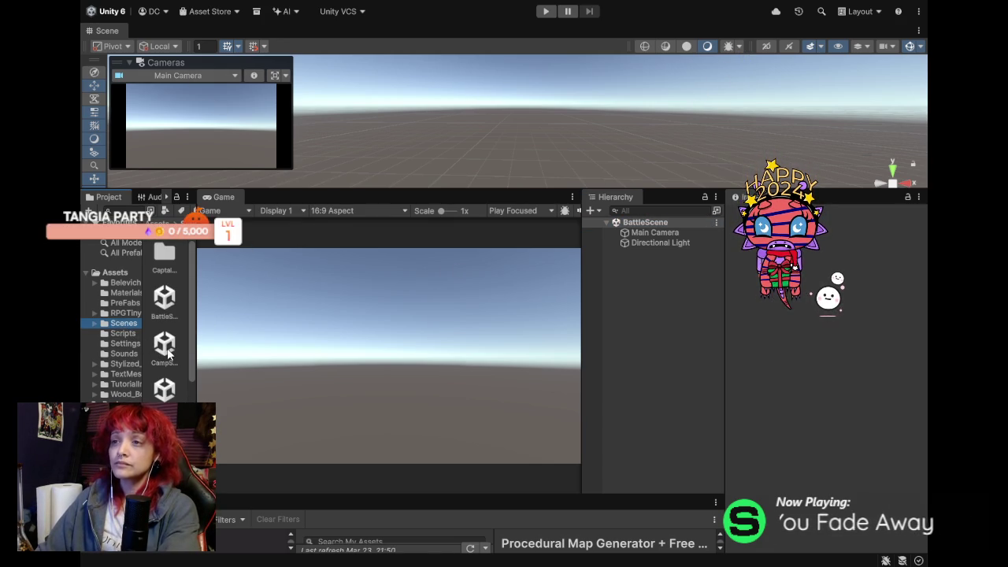
pyautogui.moveTo(195, 303); pyautogui.dragTo(246, 306)
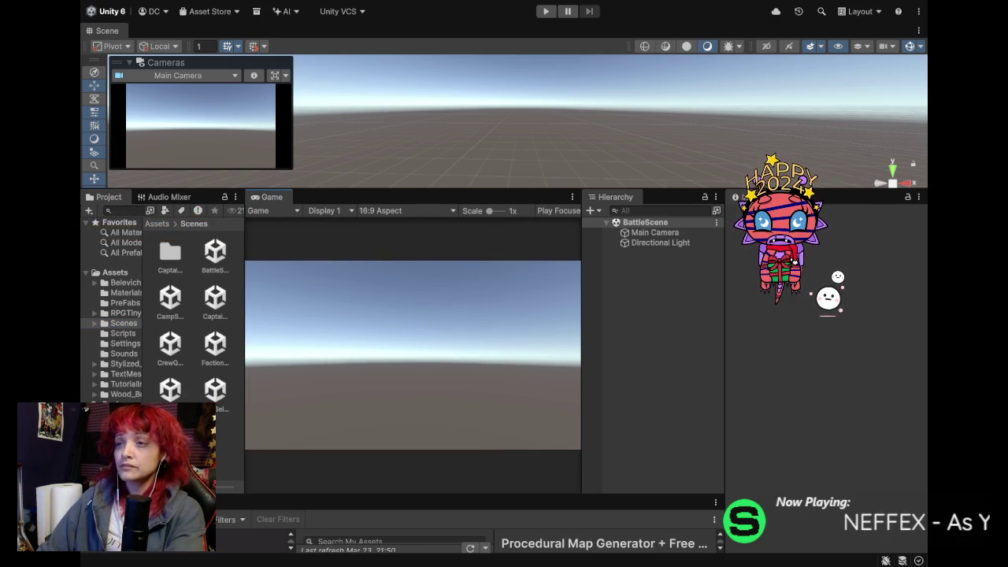
pyautogui.doubleClick(170, 311)
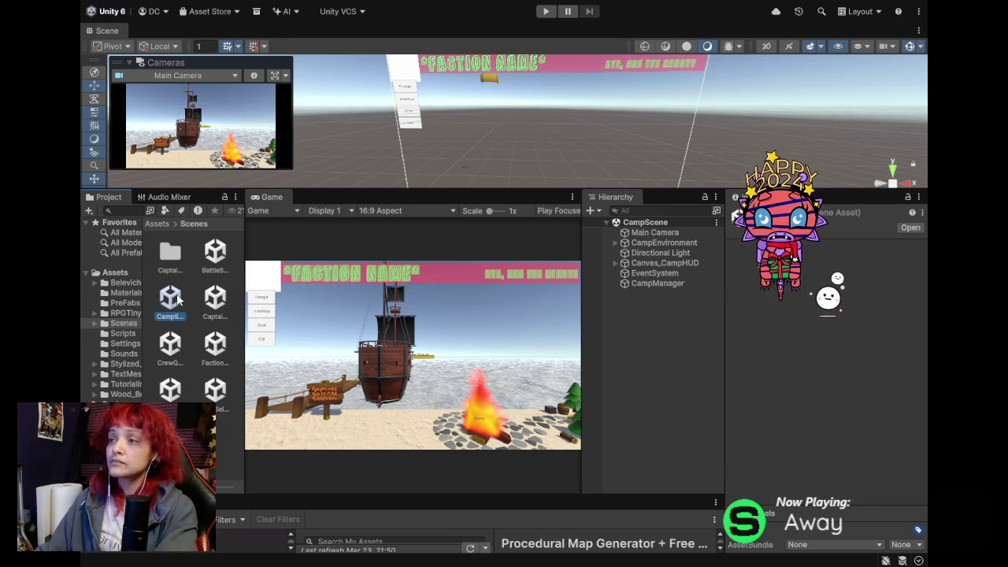
# Inspect CampManager and InventoryButton's text child, then browse the Scripts folder and preview the Camp script.
pyautogui.click(647, 282)
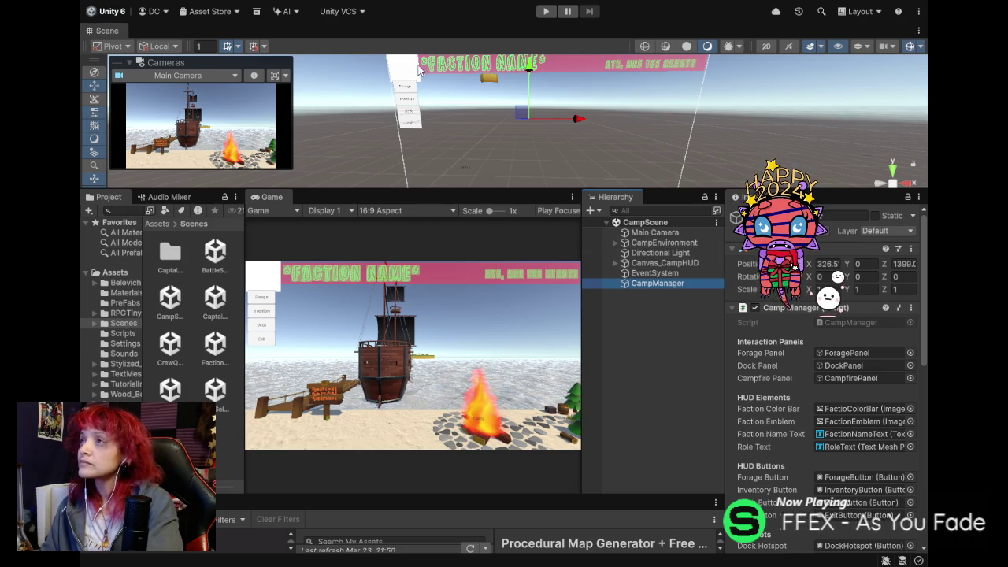
pyautogui.click(412, 94)
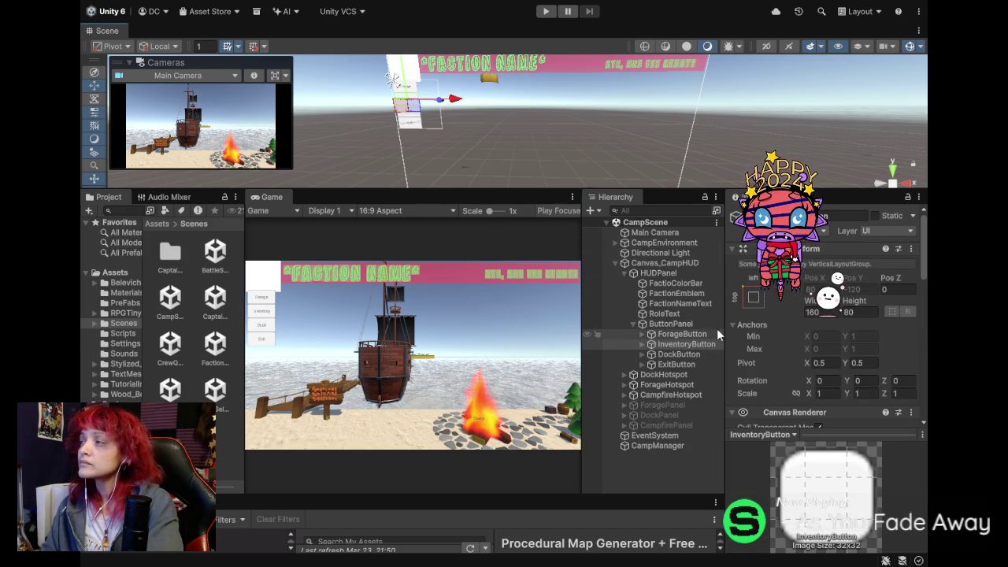
pyautogui.click(642, 344)
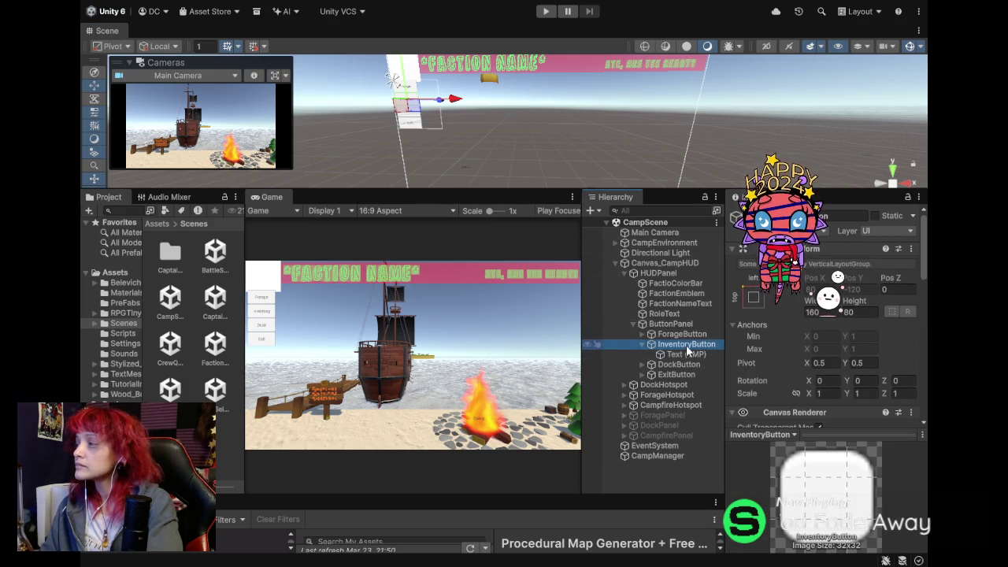
pyautogui.scroll(-10, 778, 362)
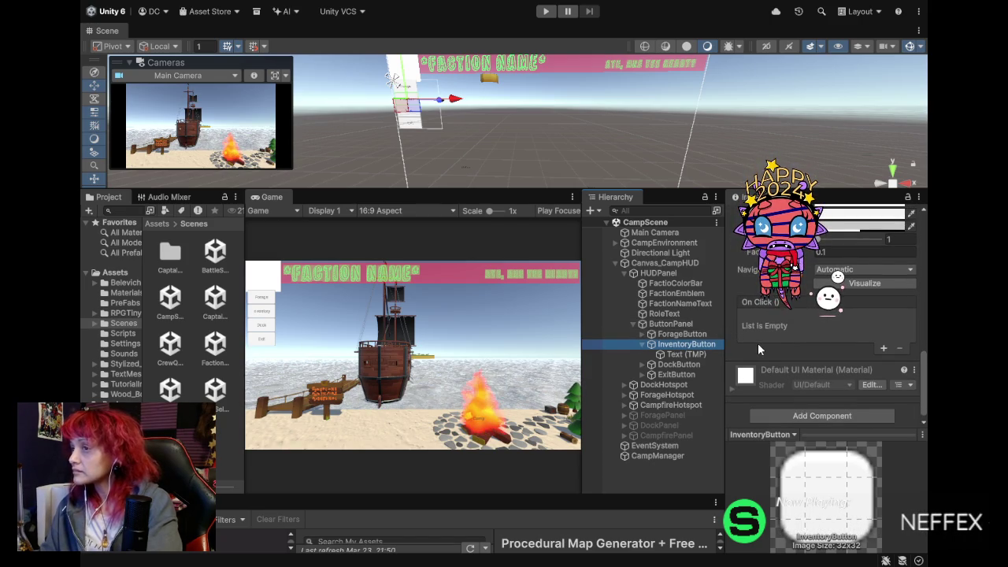
pyautogui.click(122, 333)
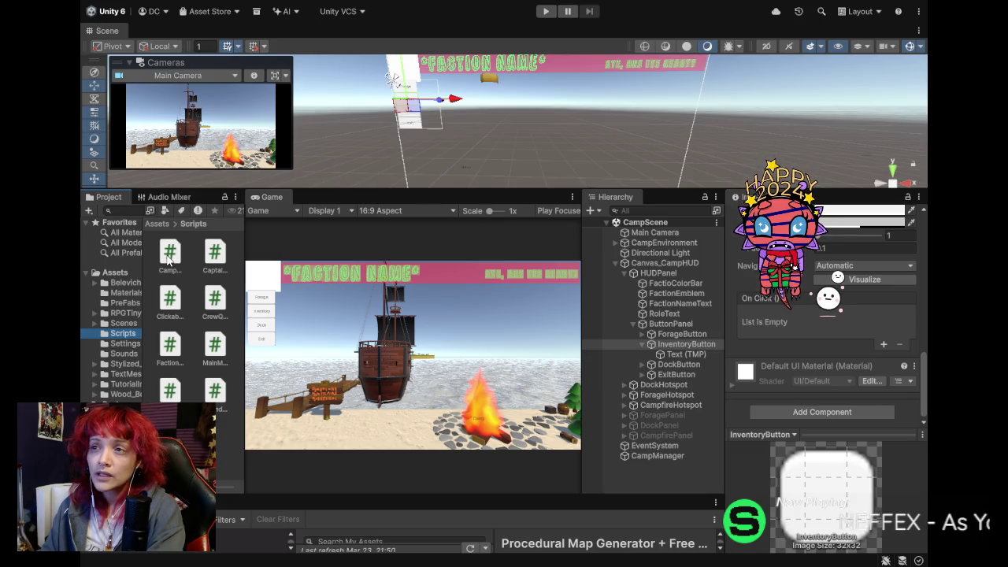
pyautogui.click(167, 256)
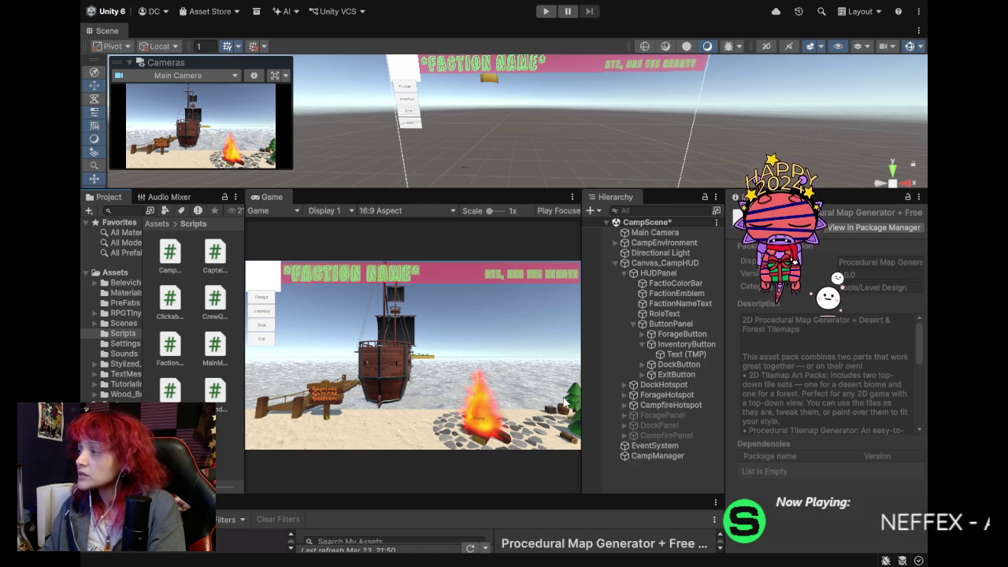
# Enter Play mode and open and close the Begin Expedition and Campfire panels.
pyautogui.click(544, 12)
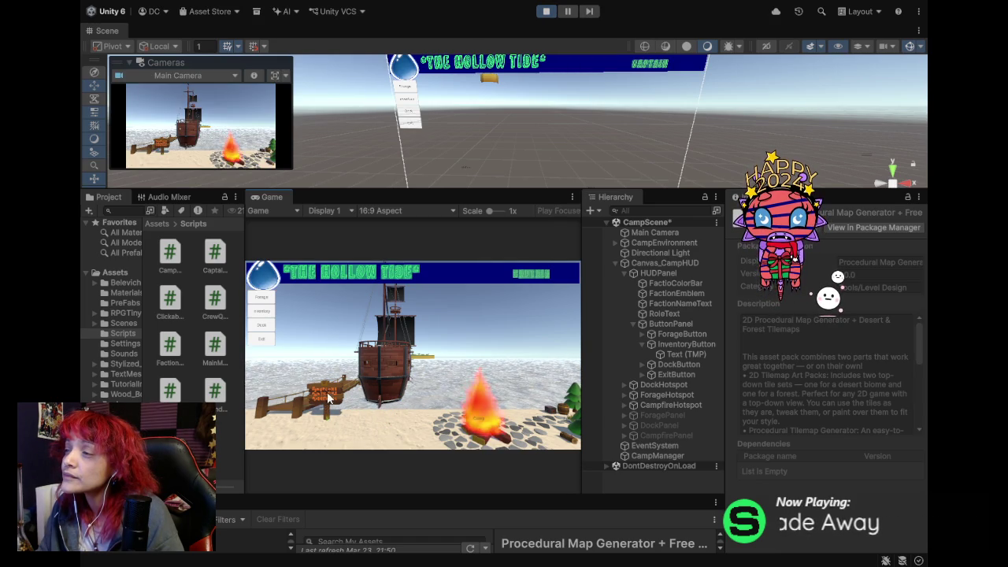
pyautogui.click(567, 423)
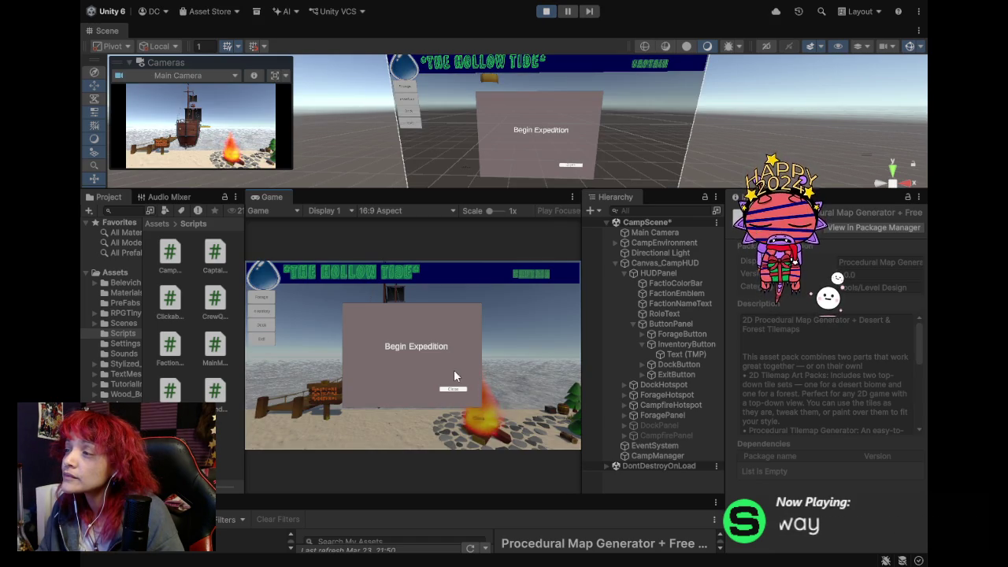
pyautogui.click(453, 389)
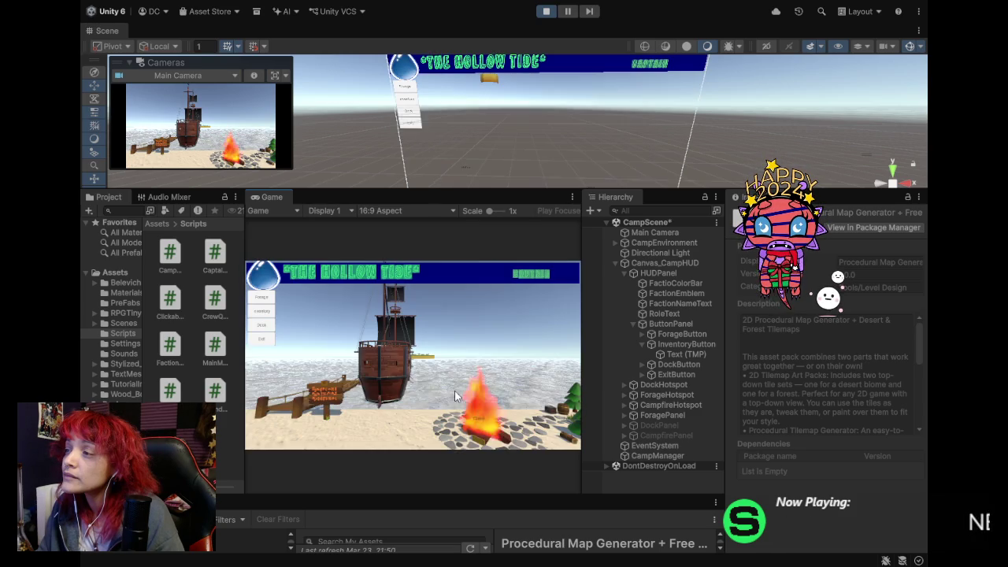
pyautogui.click(261, 297)
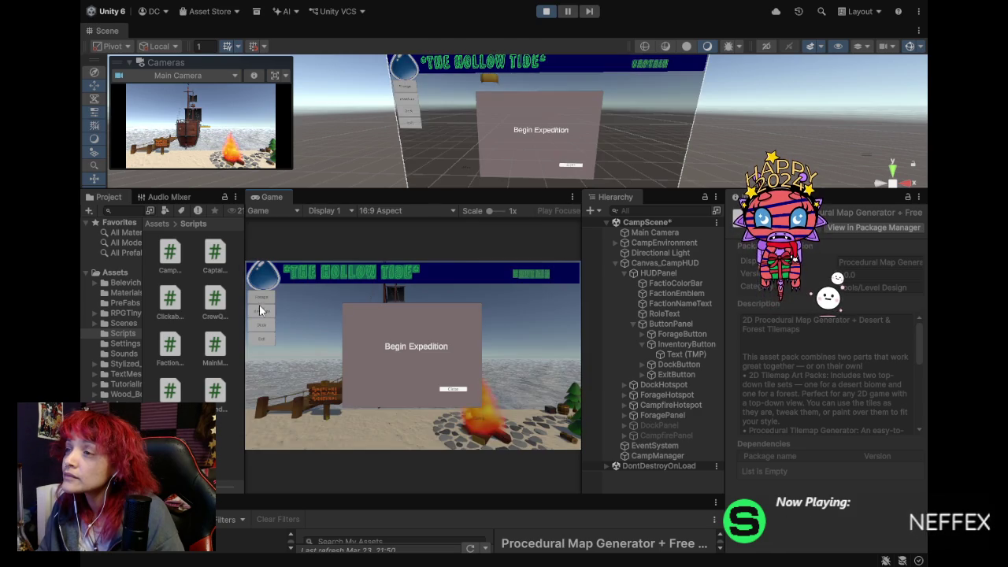
pyautogui.click(459, 390)
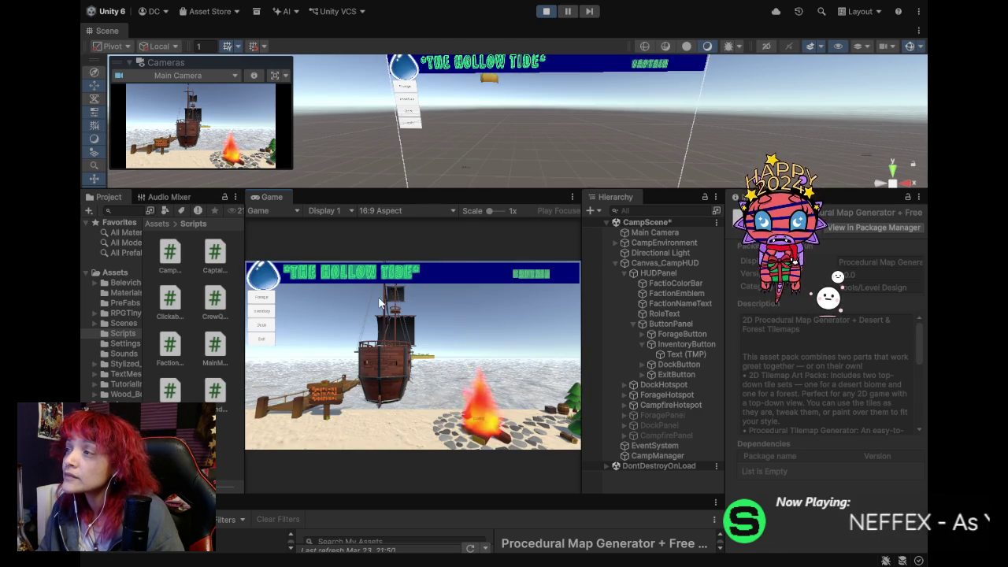
pyautogui.click(478, 386)
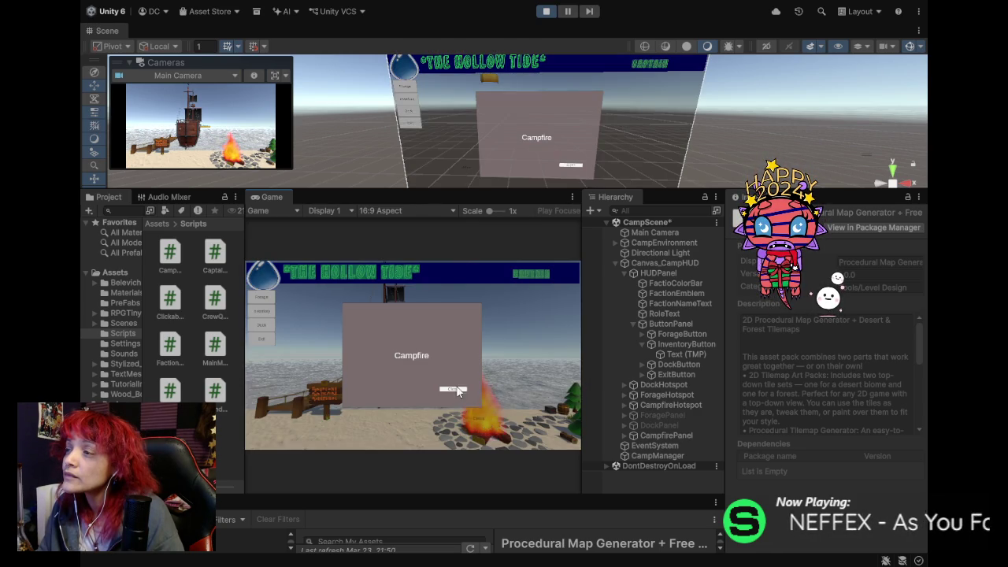
pyautogui.click(378, 394)
# Test the Foraging panel, click Inventory to trigger the InventoryScene load error, and stop Play mode.
pyautogui.click(378, 394)
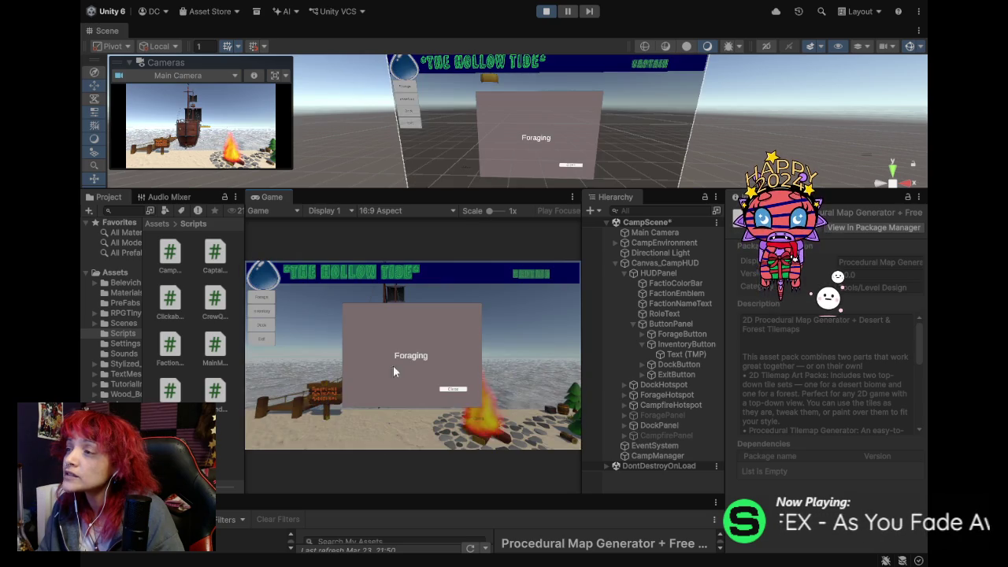
pyautogui.click(262, 329)
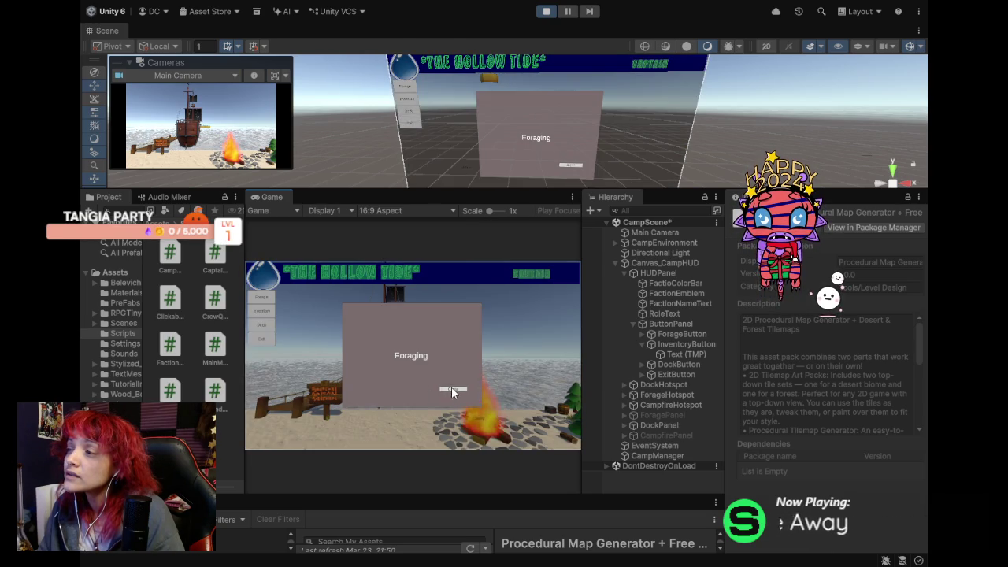
pyautogui.click(451, 388)
pyautogui.click(272, 323)
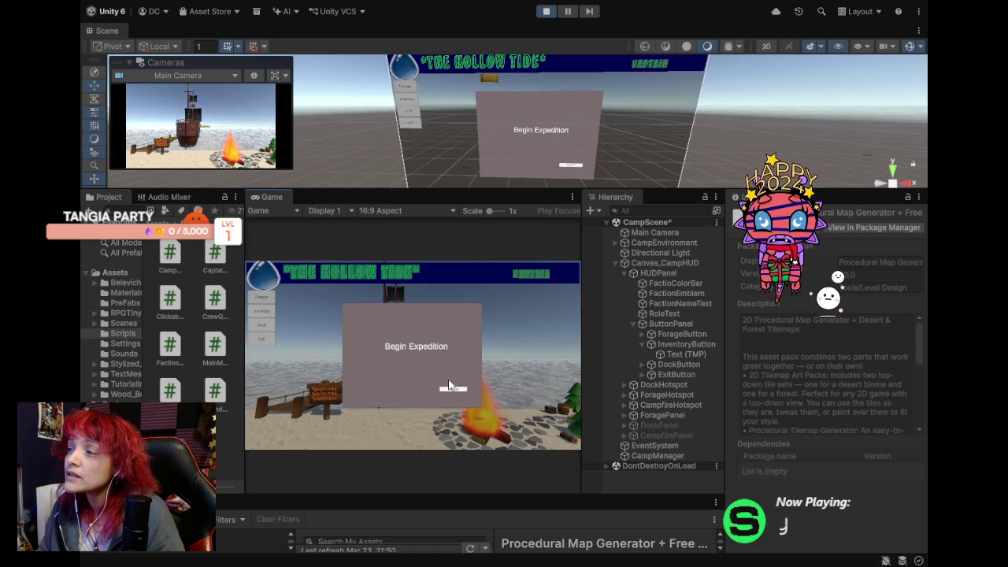
pyautogui.click(273, 325)
pyautogui.click(264, 315)
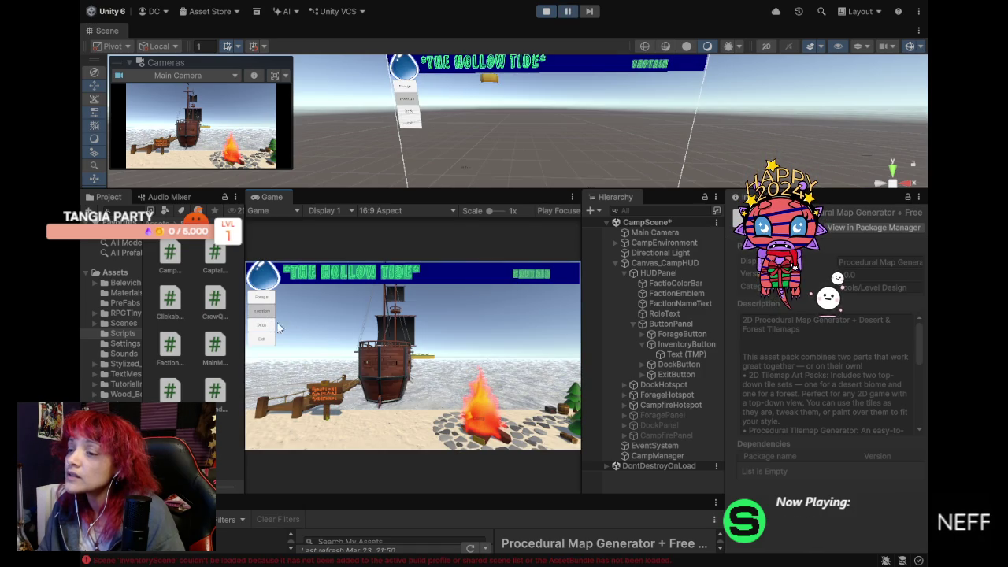
pyautogui.click(542, 13)
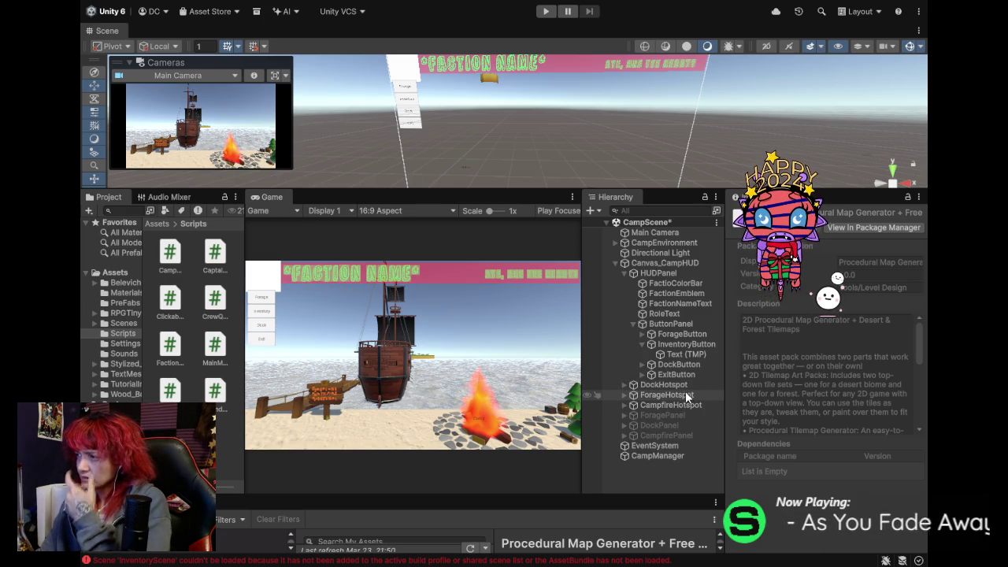
pyautogui.click(676, 336)
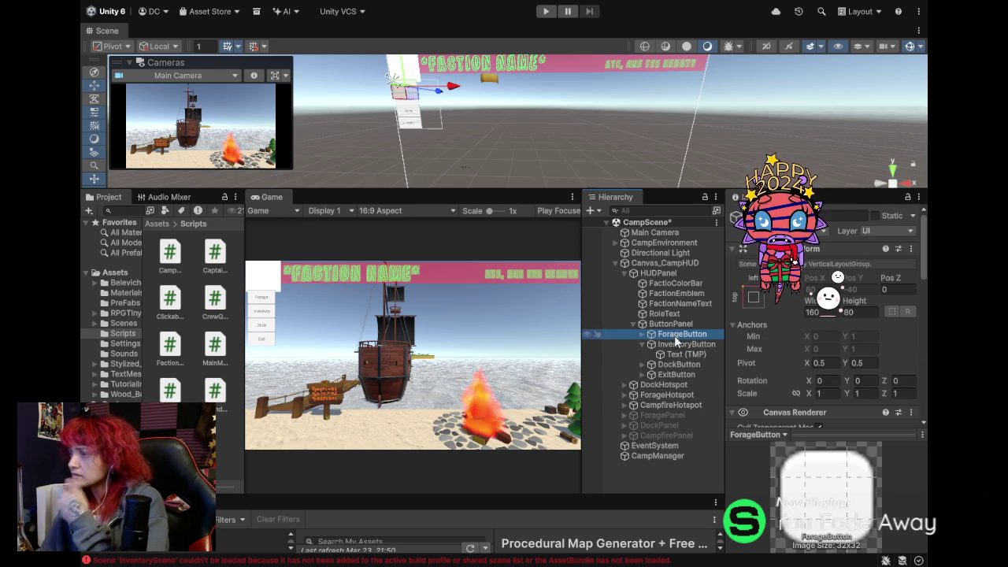
pyautogui.click(642, 335)
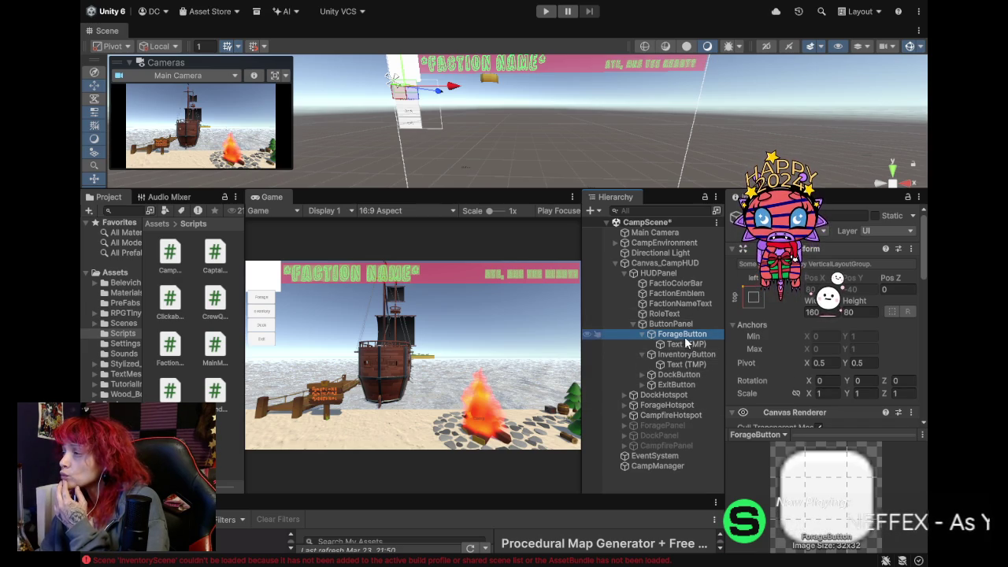
pyautogui.scroll(-5, 756, 379)
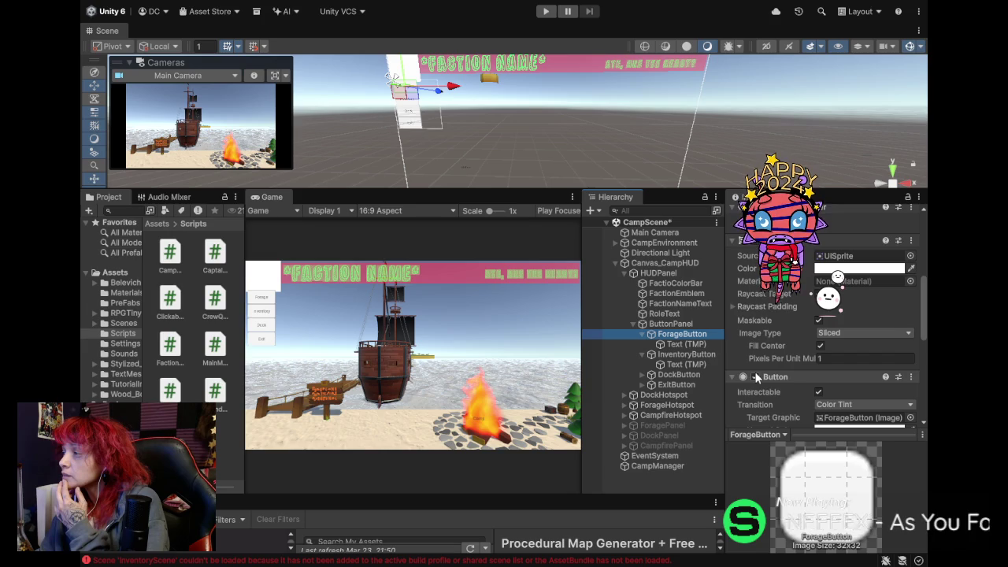
pyautogui.scroll(3, 755, 374)
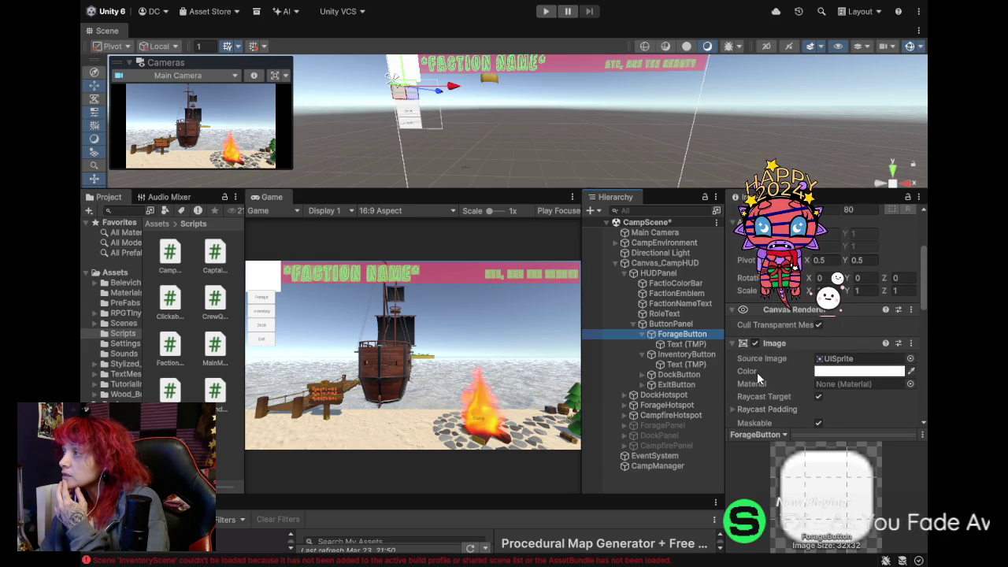
pyautogui.scroll(-3, 757, 371)
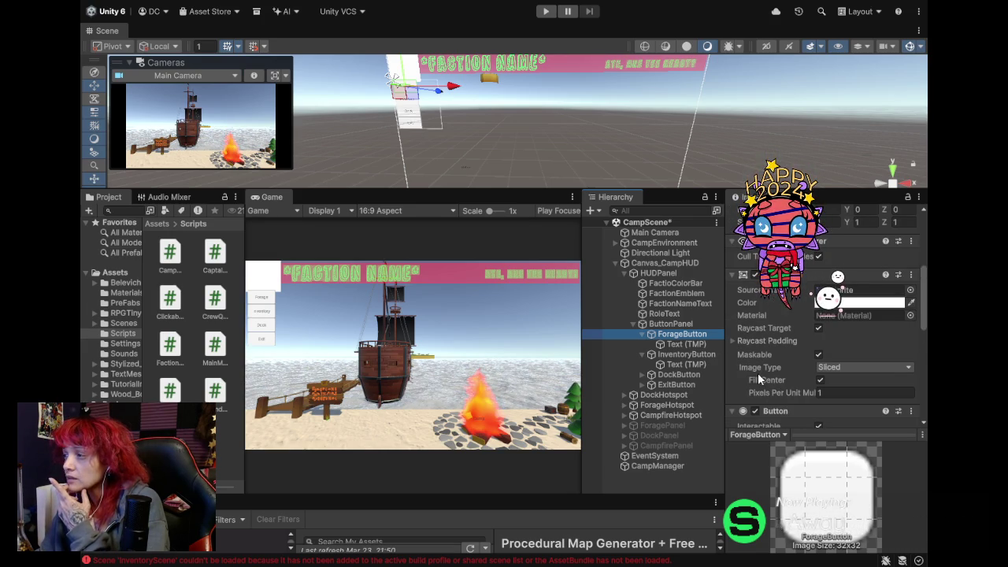
# Expand ForagePanel and StartForageRun in the Hierarchy and select ForagingTitle.
pyautogui.click(659, 425)
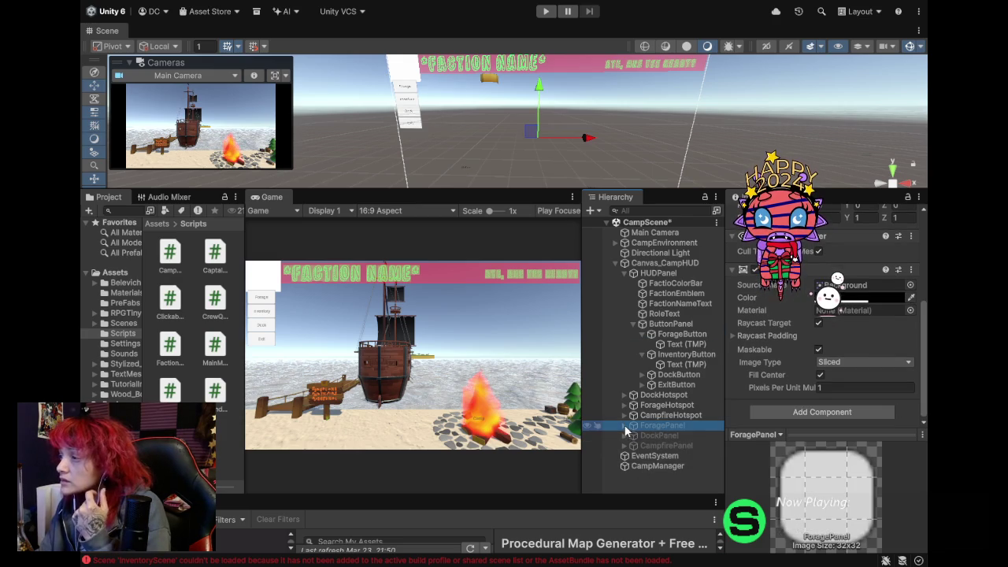
pyautogui.click(625, 425)
pyautogui.click(674, 435)
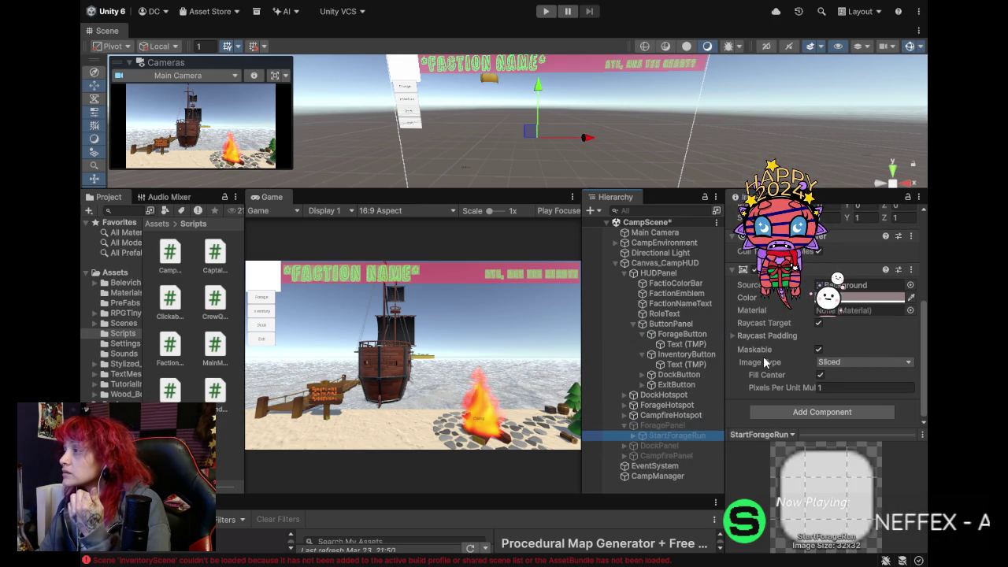
pyautogui.scroll(5, 763, 368)
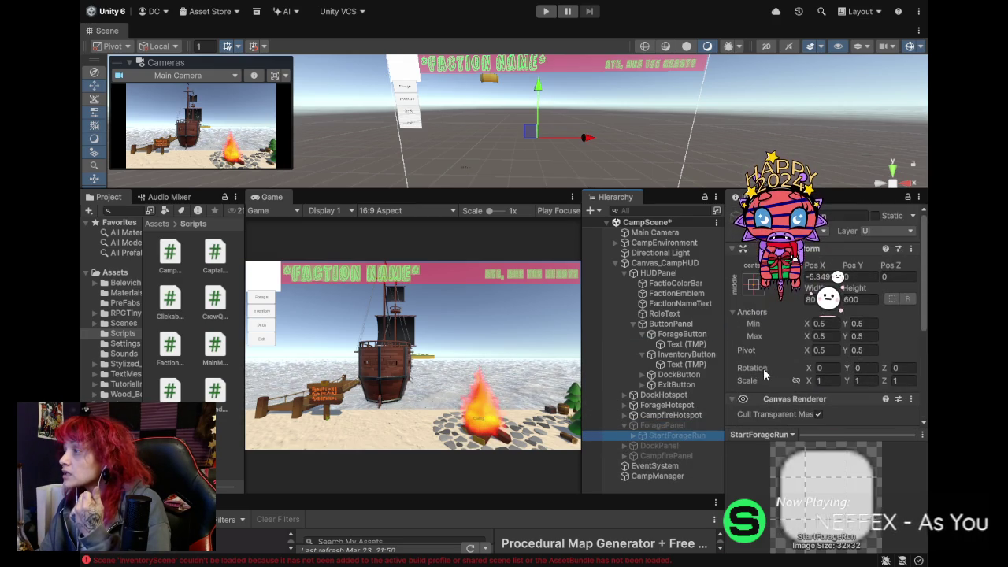
pyautogui.click(633, 436)
pyautogui.click(677, 433)
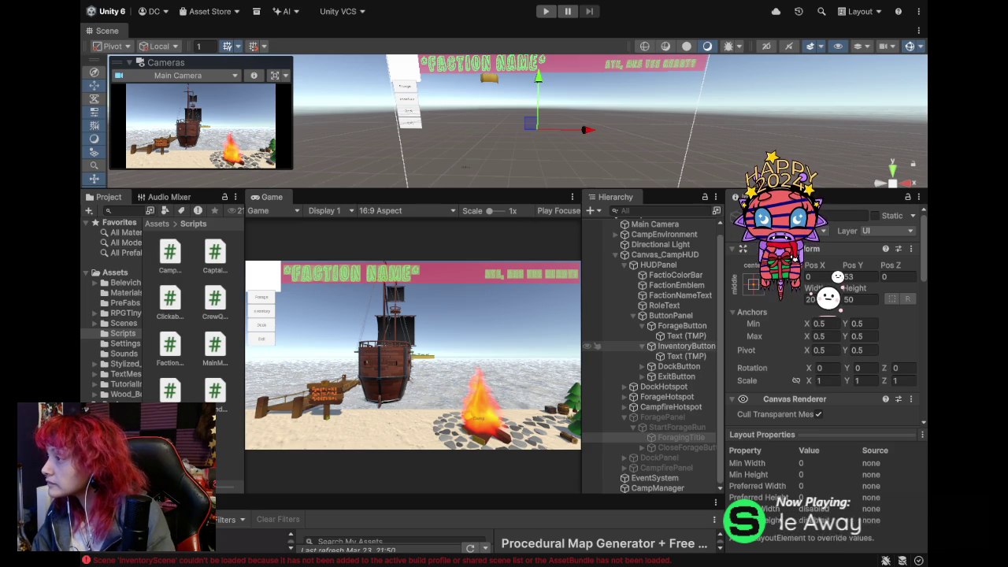
# Select InventoryButton and scroll its Inspector to the empty On Click () list.
pyautogui.click(685, 346)
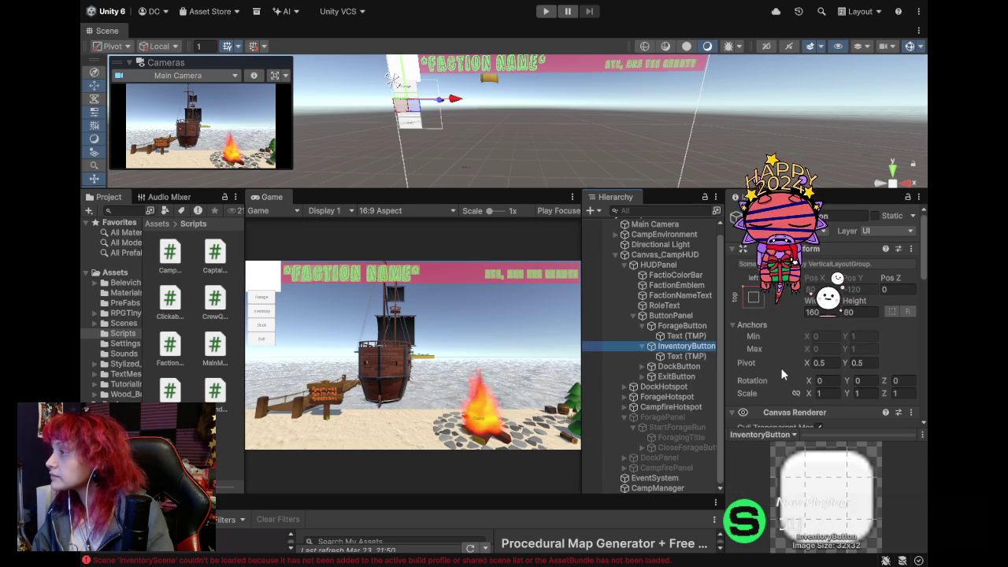
pyautogui.scroll(-5, 763, 374)
pyautogui.scroll(-5, 761, 373)
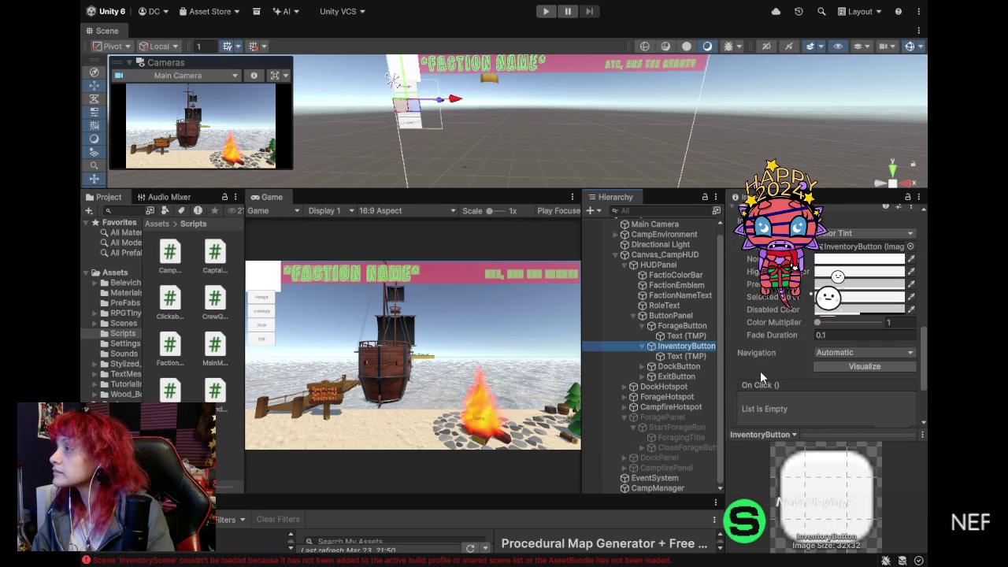
pyautogui.scroll(-2, 749, 353)
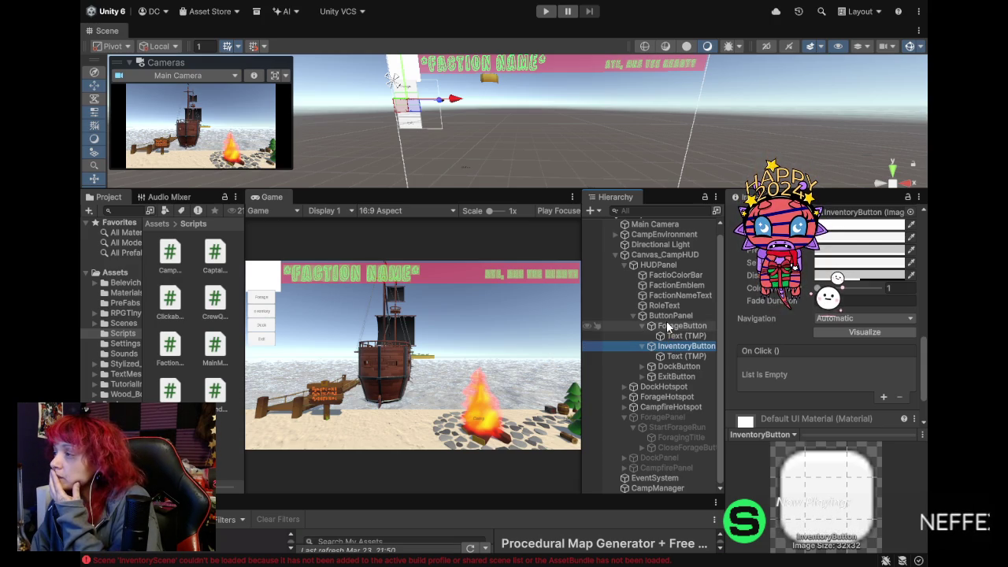
pyautogui.click(668, 323)
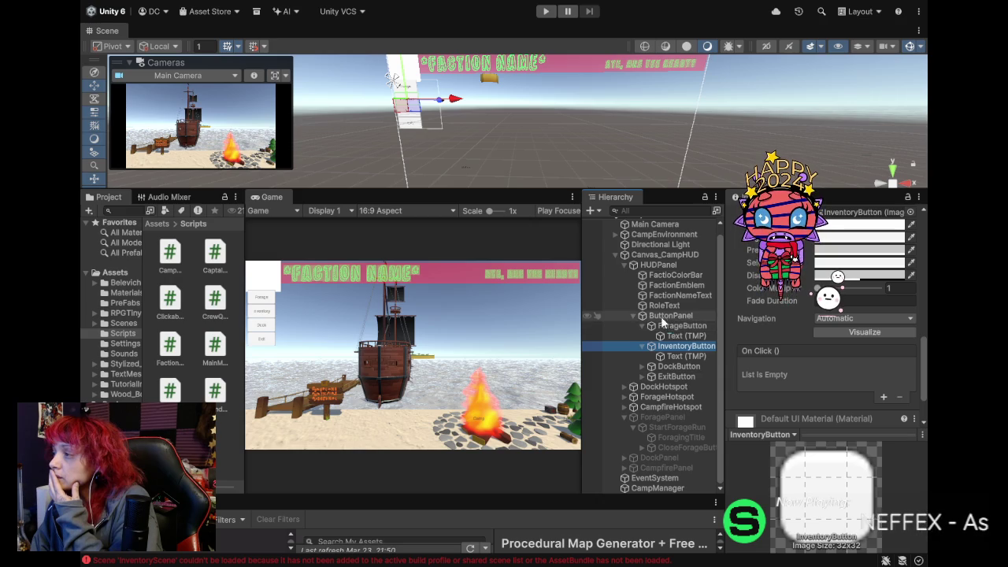
# Add an On Click entry to ForageButton targeting CampManager's StartForage function.
pyautogui.click(883, 396)
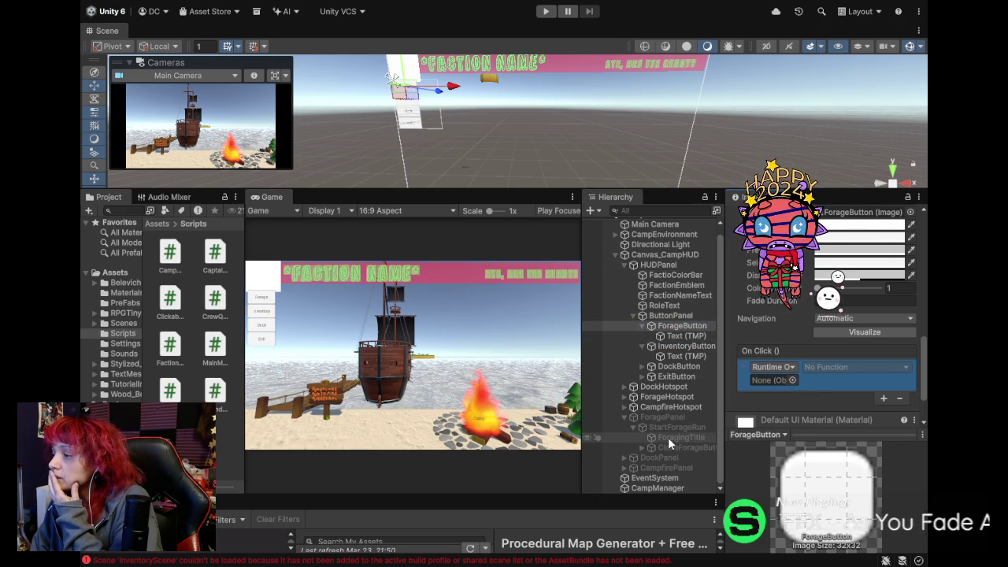
pyautogui.scroll(-2, 783, 369)
pyautogui.moveTo(783, 369)
pyautogui.mouseDown()
pyautogui.moveTo(775, 341)
pyautogui.moveTo(788, 339)
pyautogui.mouseUp()
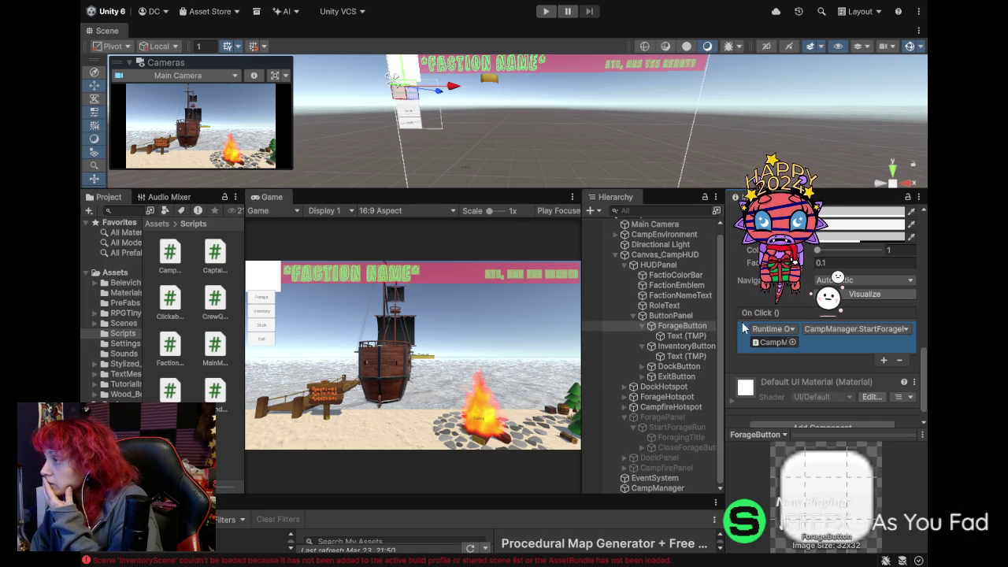
pyautogui.click(673, 318)
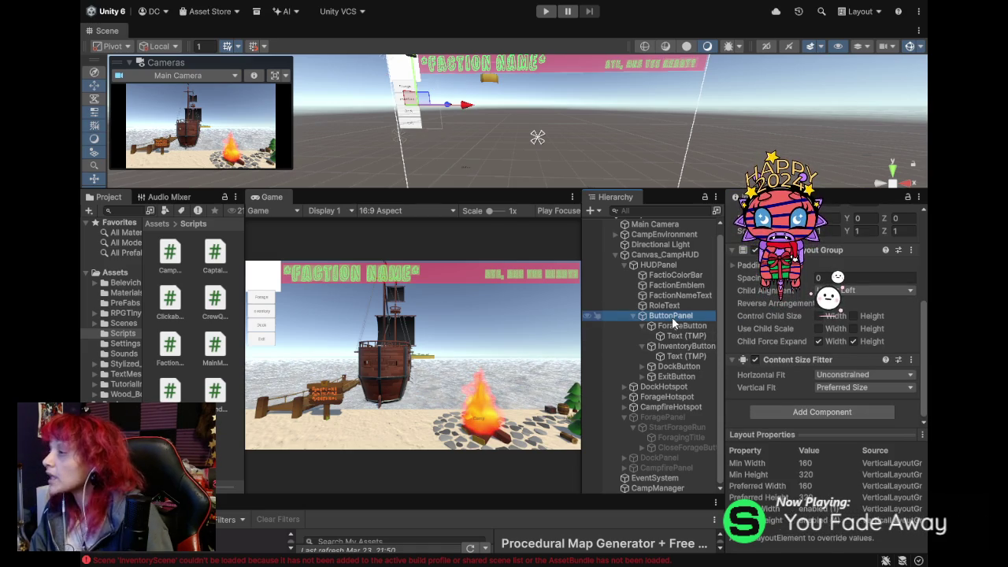
# Select StartForageRun to inspect its sliced 32x32 background image settings.
pyautogui.click(700, 426)
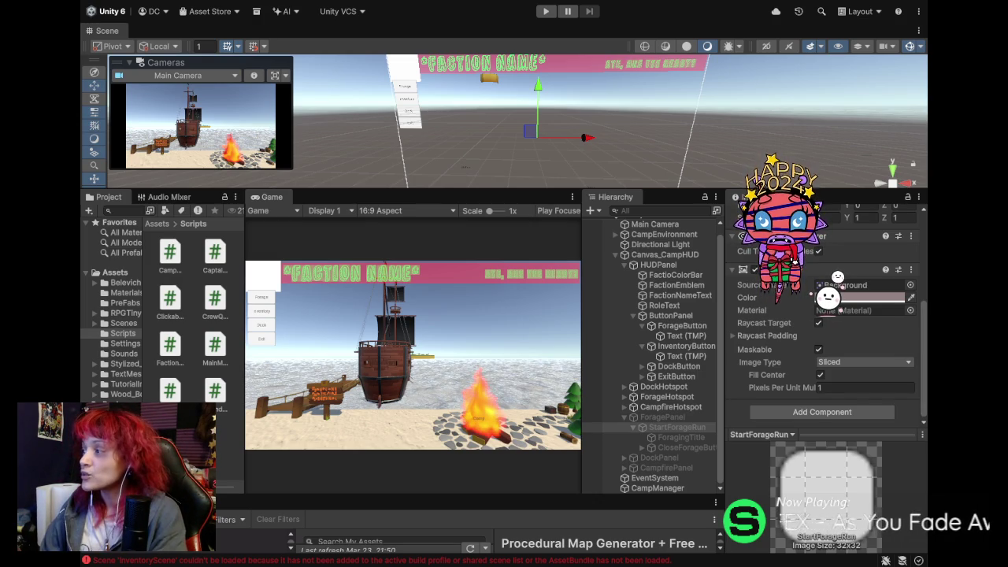
pyautogui.click(719, 328)
pyautogui.scroll(-1, 720, 328)
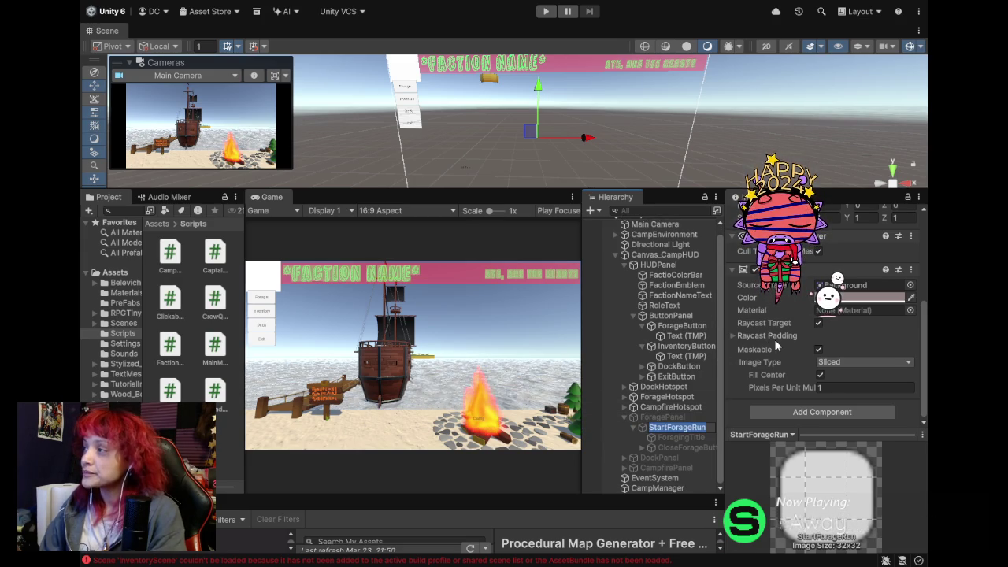
pyautogui.scroll(2, 770, 355)
pyautogui.scroll(3, 771, 355)
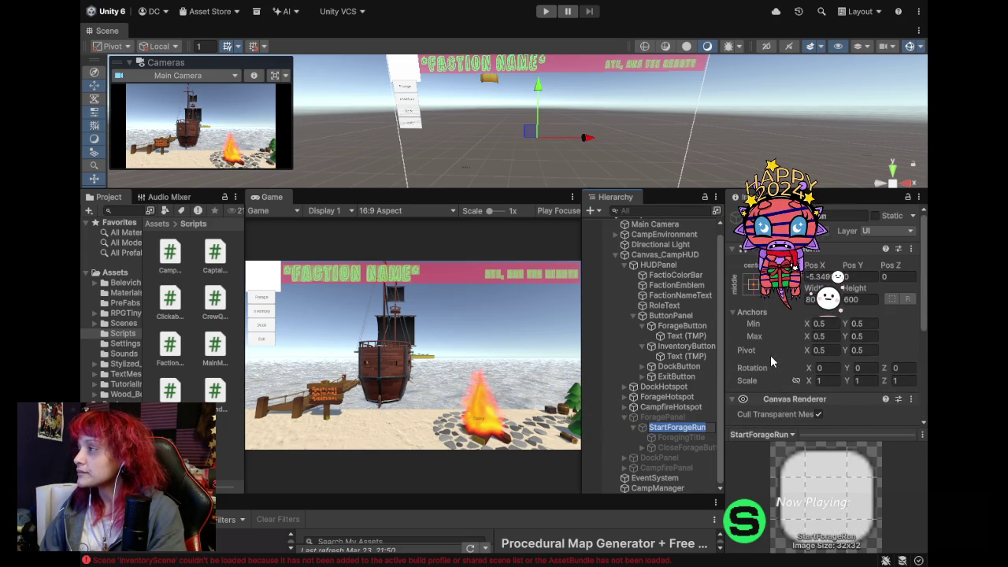
pyautogui.click(642, 427)
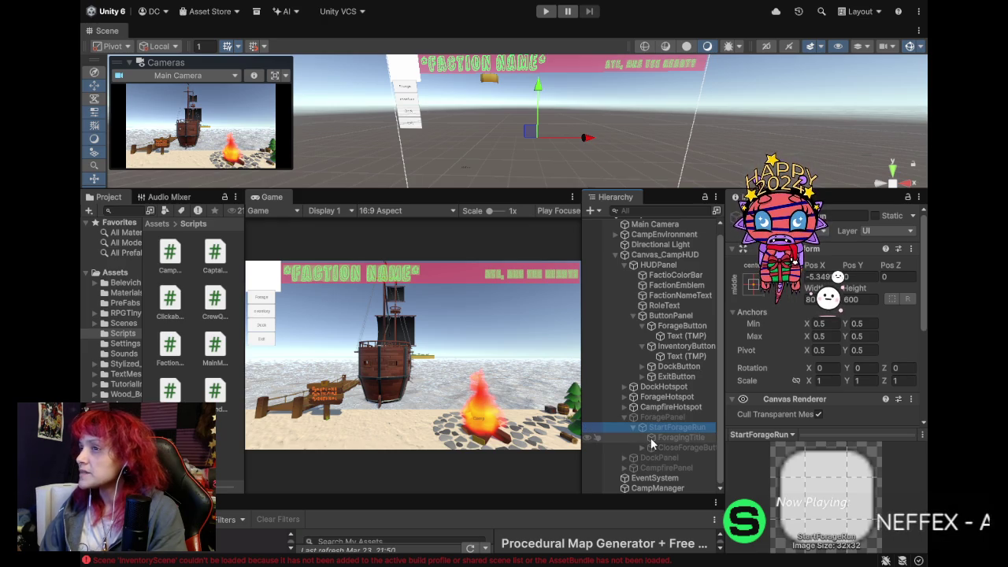
pyautogui.click(651, 440)
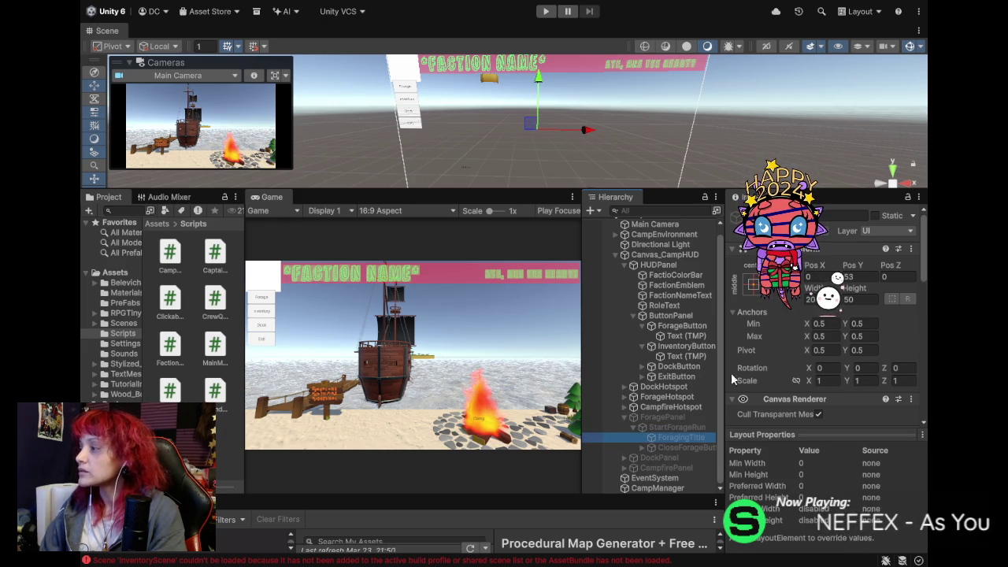
pyautogui.scroll(-5, 774, 335)
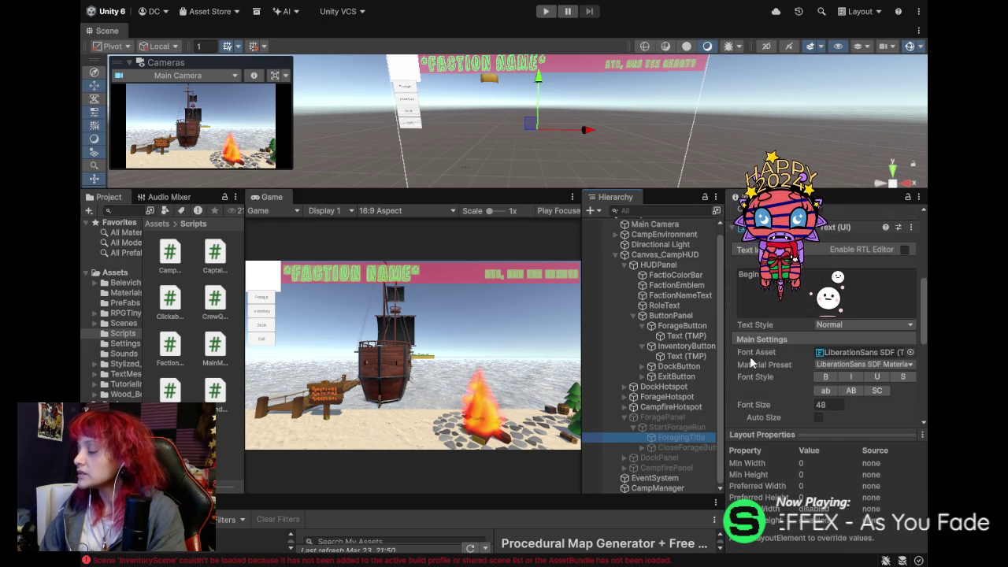
pyautogui.scroll(-2, 744, 352)
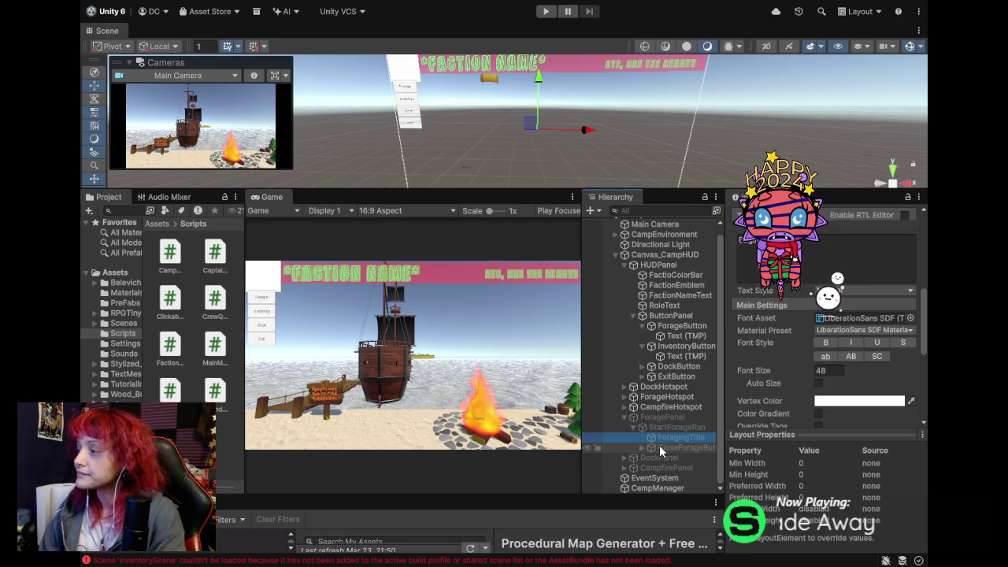
pyautogui.click(660, 447)
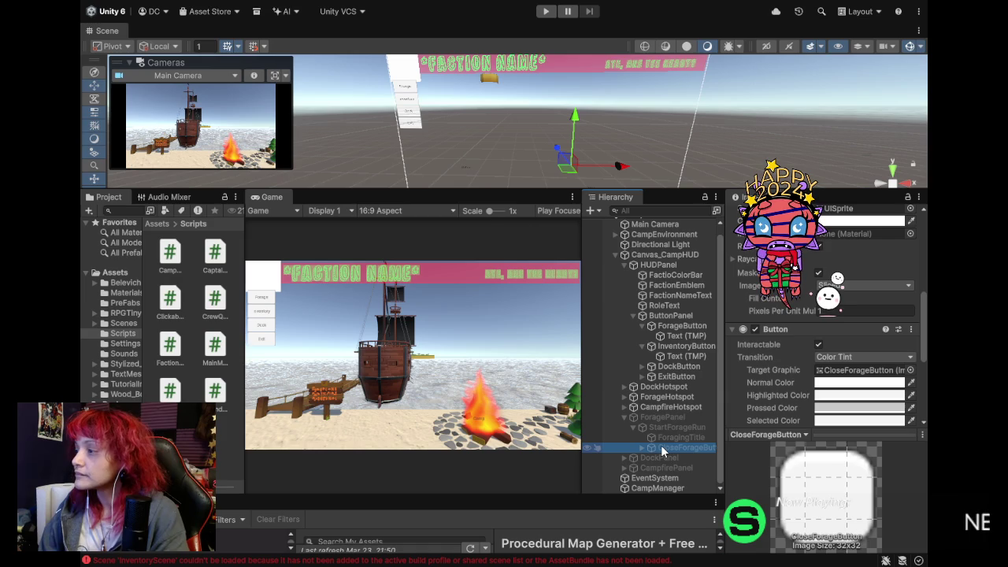
pyautogui.click(662, 416)
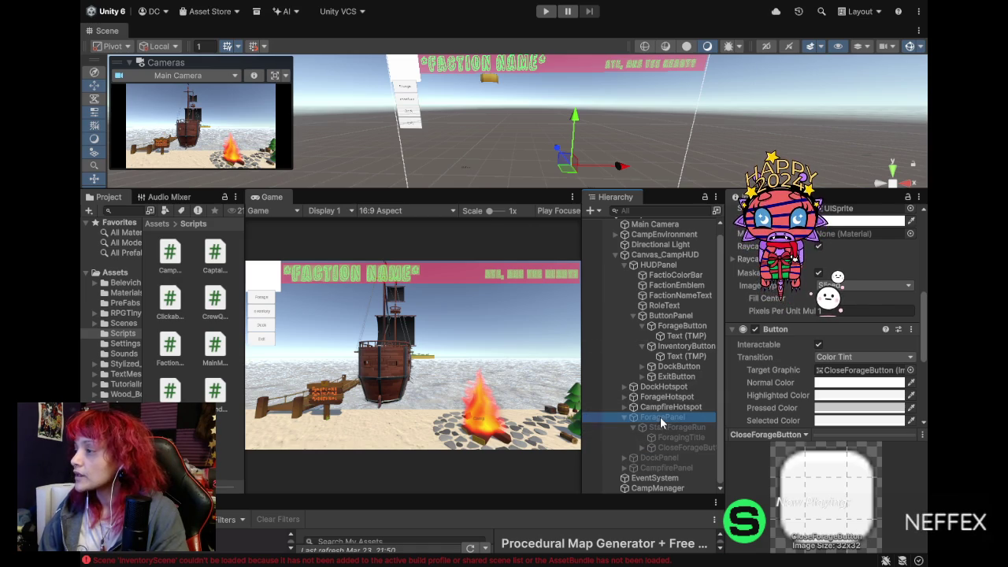
pyautogui.scroll(5, 823, 339)
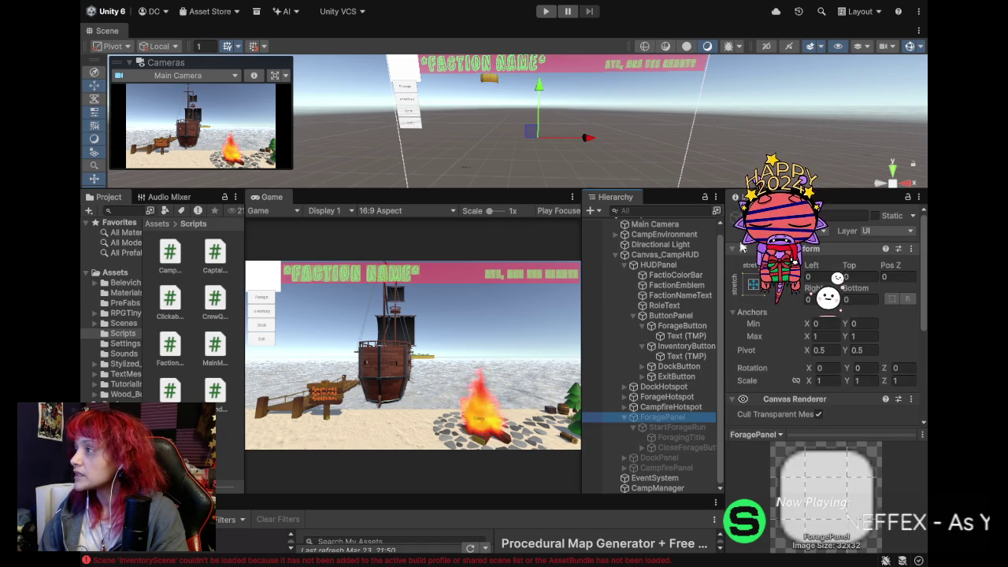
pyautogui.click(749, 215)
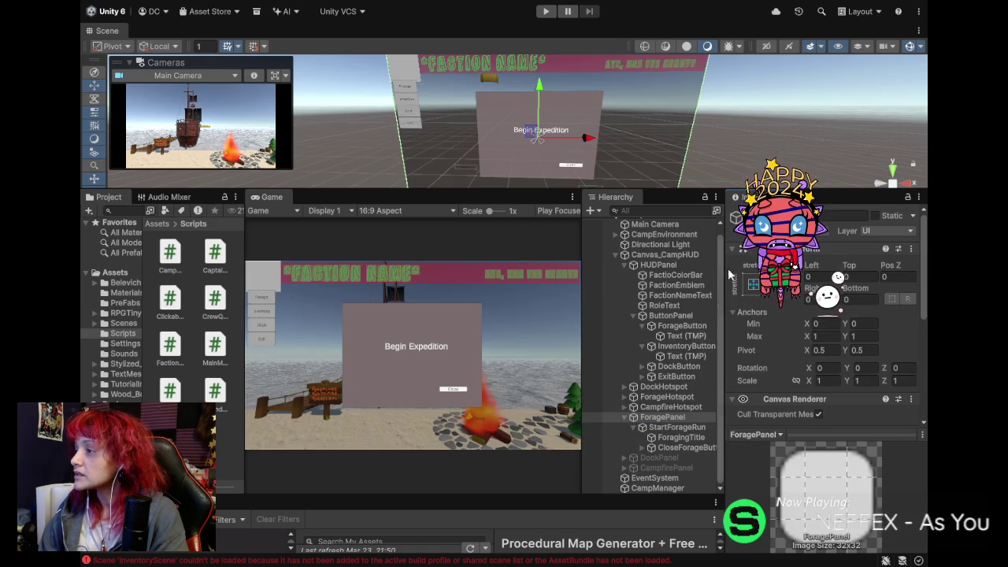
# Duplicate CloseForageButton and move the copy up and to the left of the original.
pyautogui.click(669, 426)
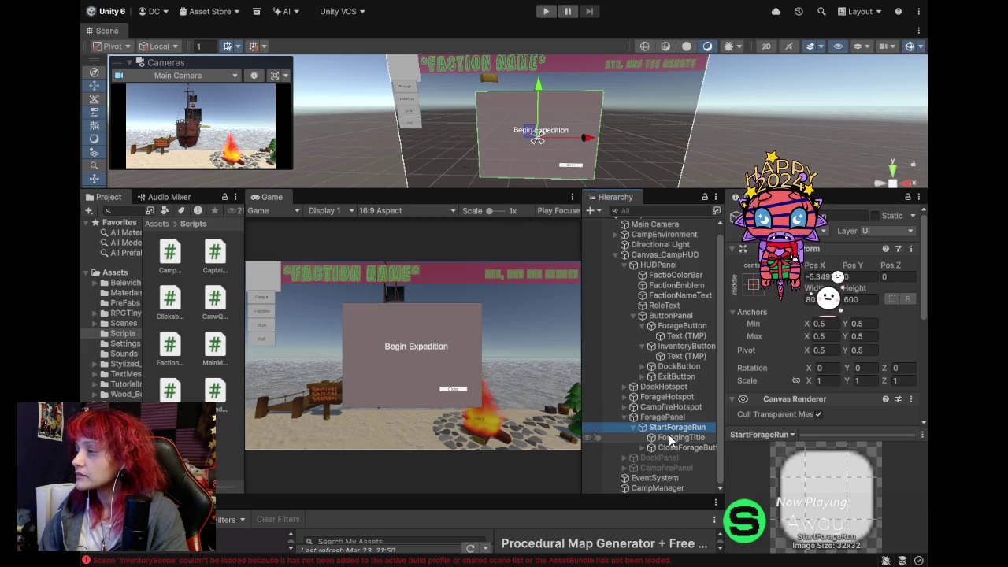
pyautogui.click(670, 438)
pyautogui.click(677, 447)
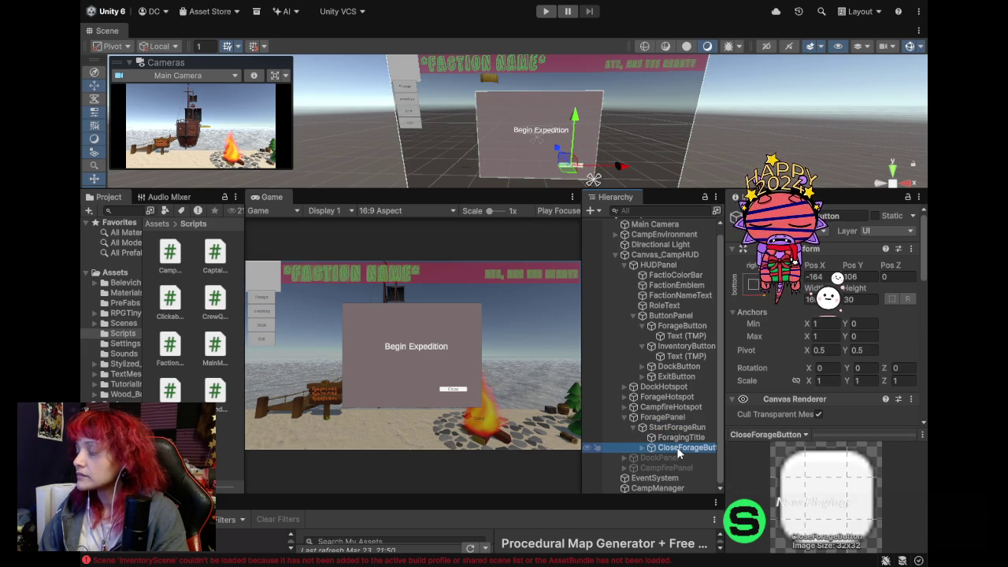
pyautogui.hotkey('ctrl', 'd')
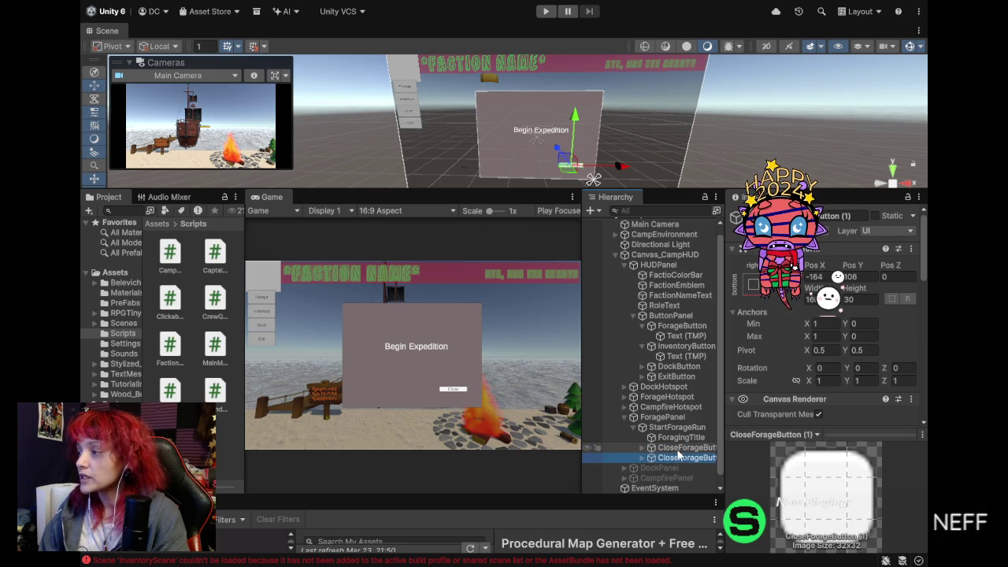
pyautogui.moveTo(620, 167); pyautogui.dragTo(590, 174)
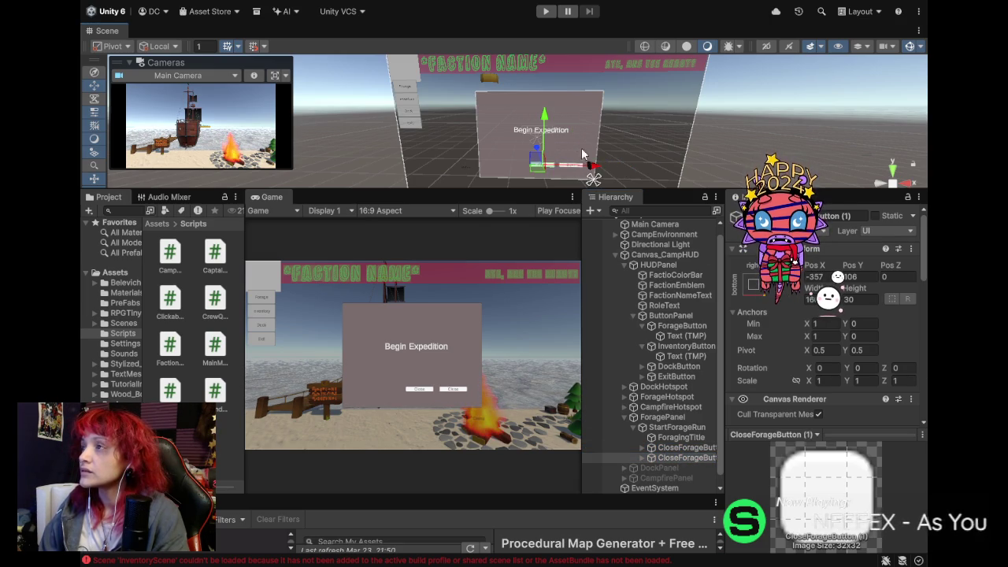
pyautogui.moveTo(541, 118); pyautogui.dragTo(537, 102)
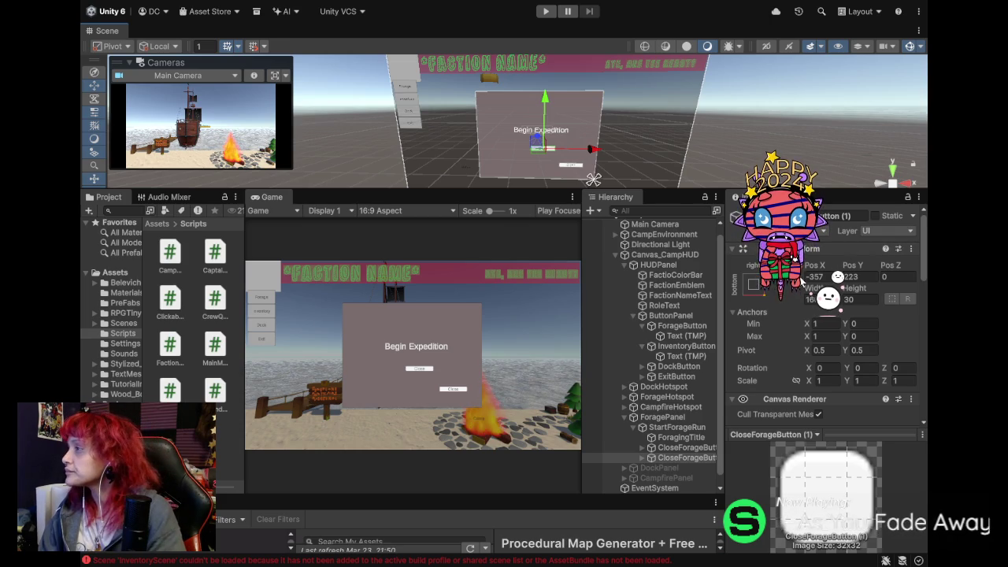
# Make the copied button taller with a Rect Transform height of 80.4.
pyautogui.click(816, 299)
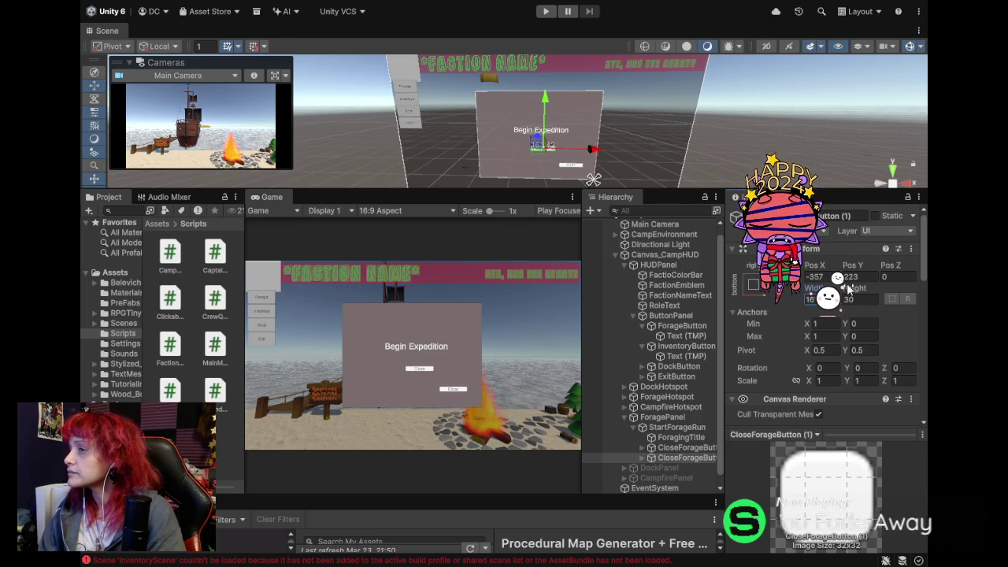
pyautogui.moveTo(854, 289); pyautogui.dragTo(903, 293)
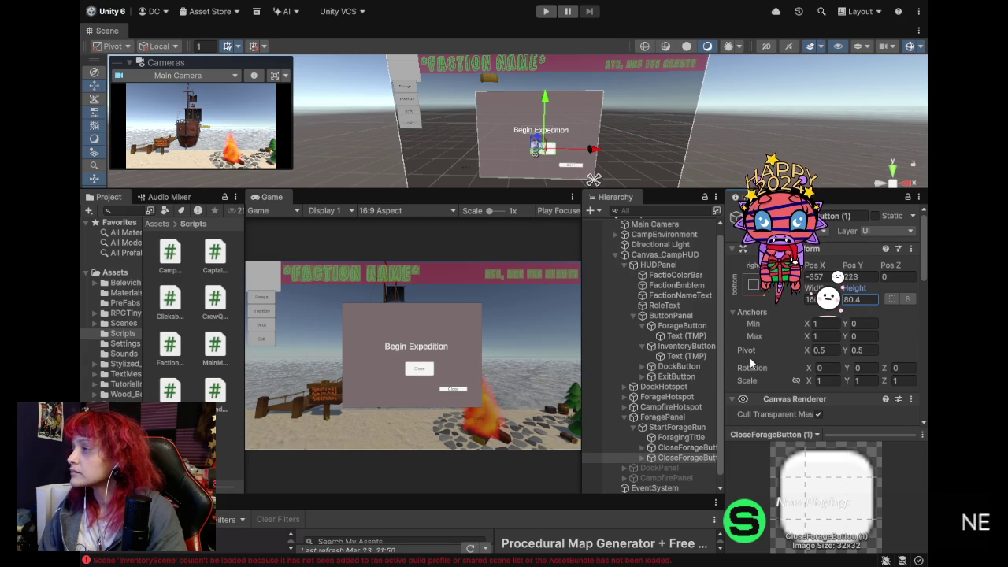
pyautogui.scroll(-1, 690, 393)
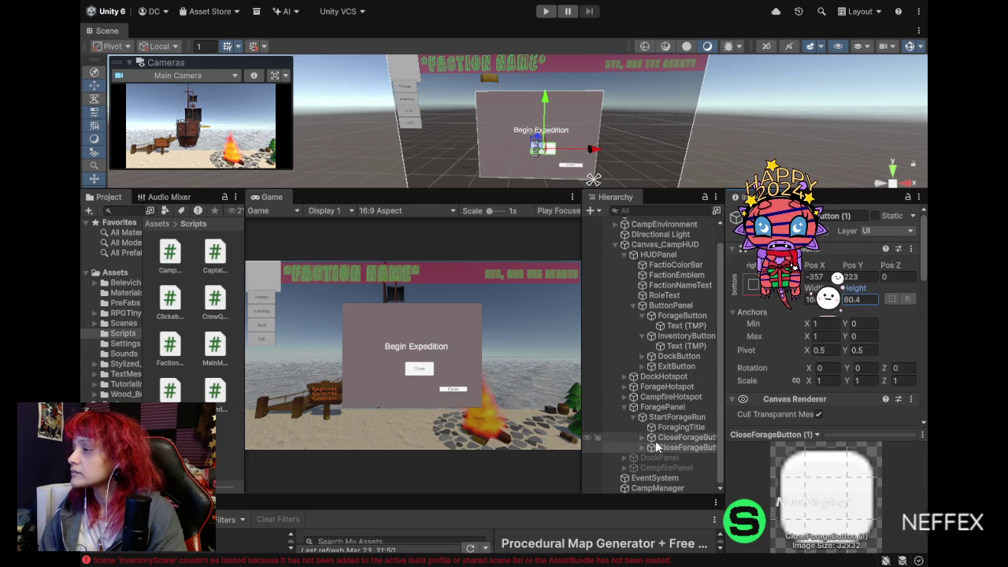
pyautogui.click(642, 447)
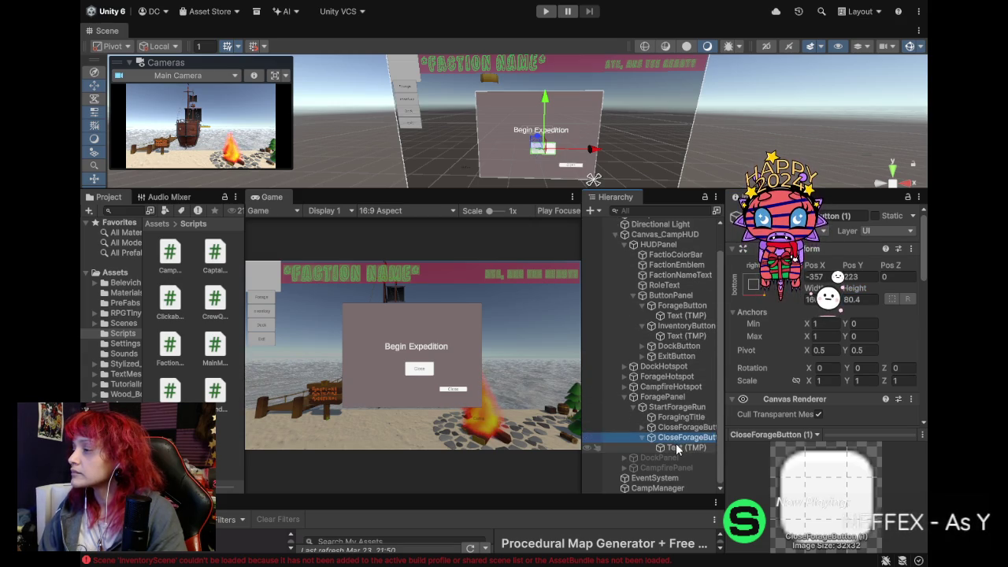
# Change the copied button's Text (TMP) label from 'Close' to 'Start'.
pyautogui.click(646, 448)
pyautogui.scroll(-5, 787, 368)
pyautogui.doubleClick(748, 274)
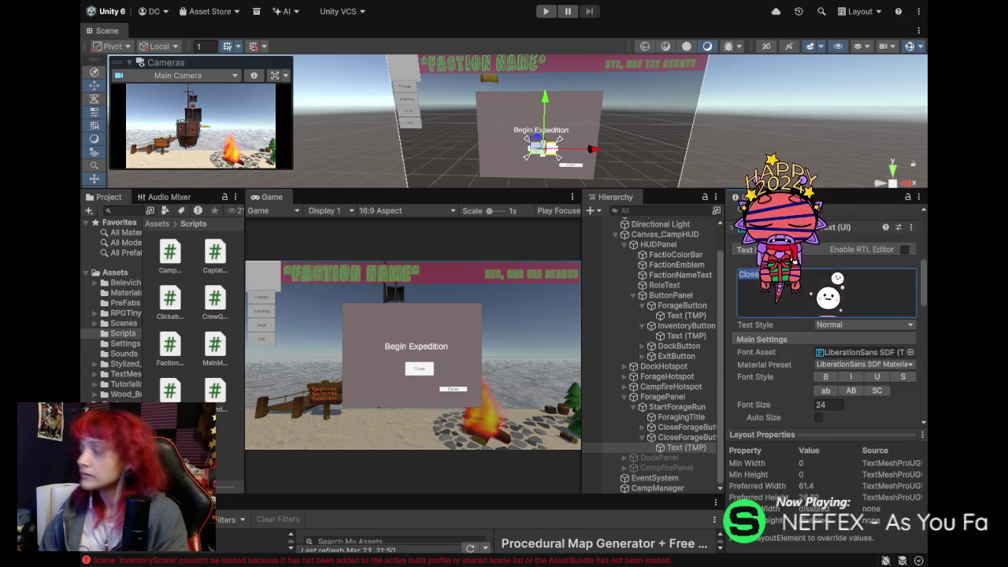
pyautogui.write('Stay')
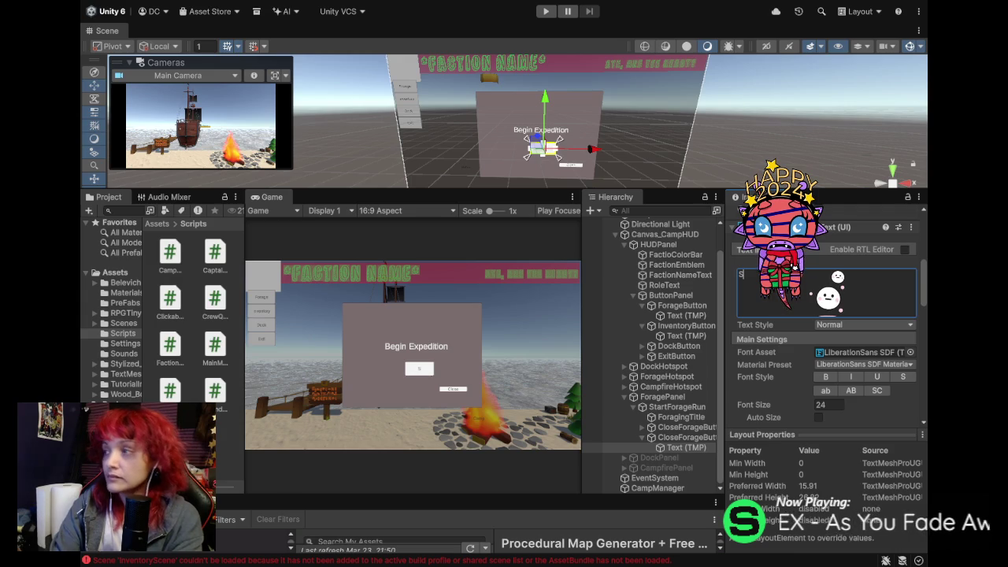
pyautogui.press('BackSpace')
pyautogui.write('rt')
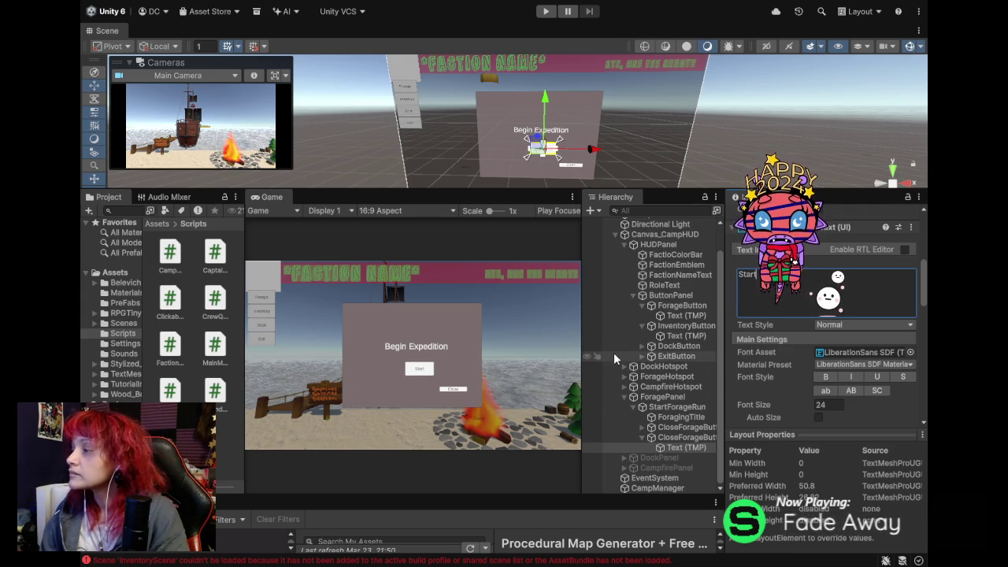
# Rename CloseForageButton (1) to ForageButton (1) and shift it slightly left.
pyautogui.click(679, 438)
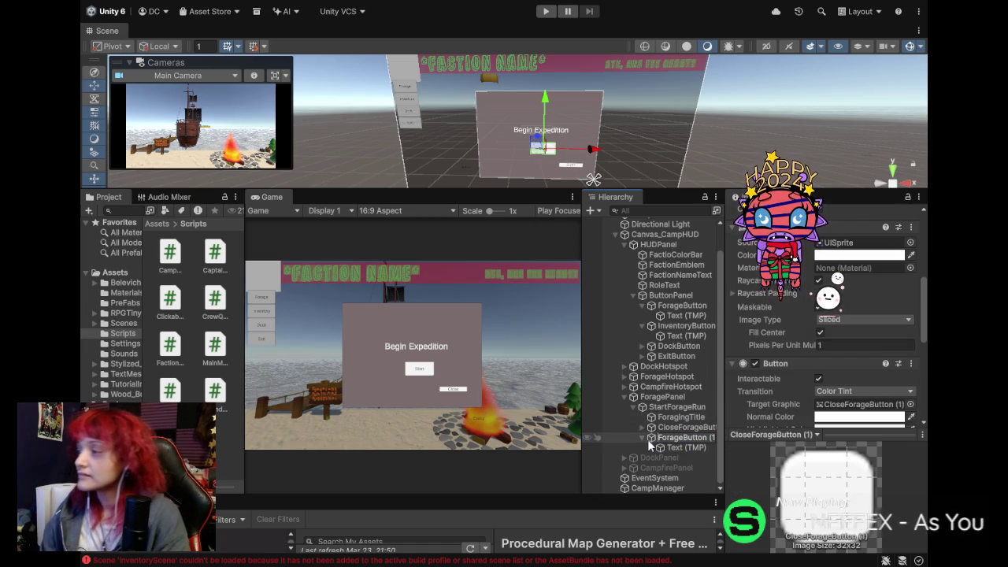
pyautogui.press('BackSpace')
pyautogui.press('Return')
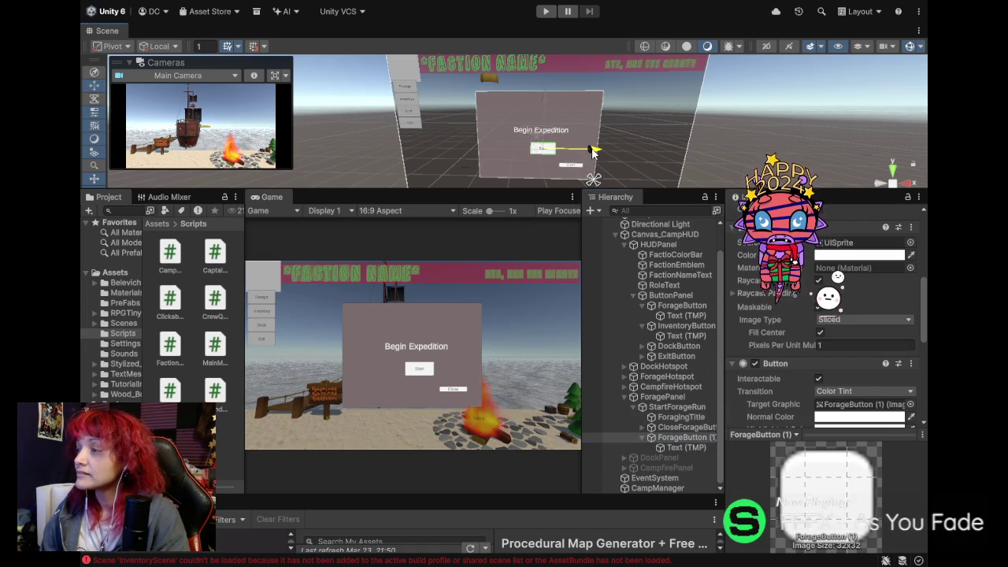
pyautogui.moveTo(595, 150); pyautogui.dragTo(587, 152)
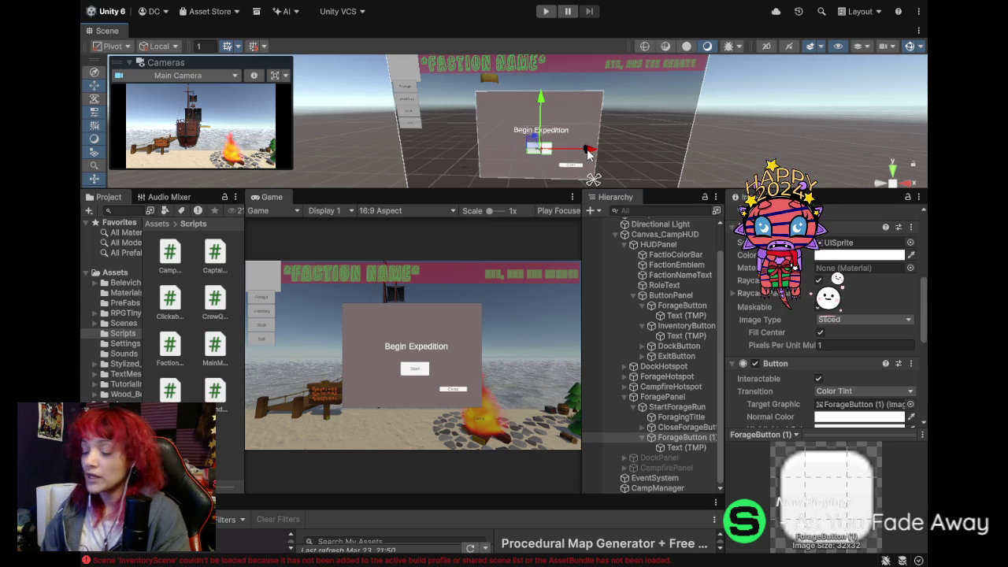
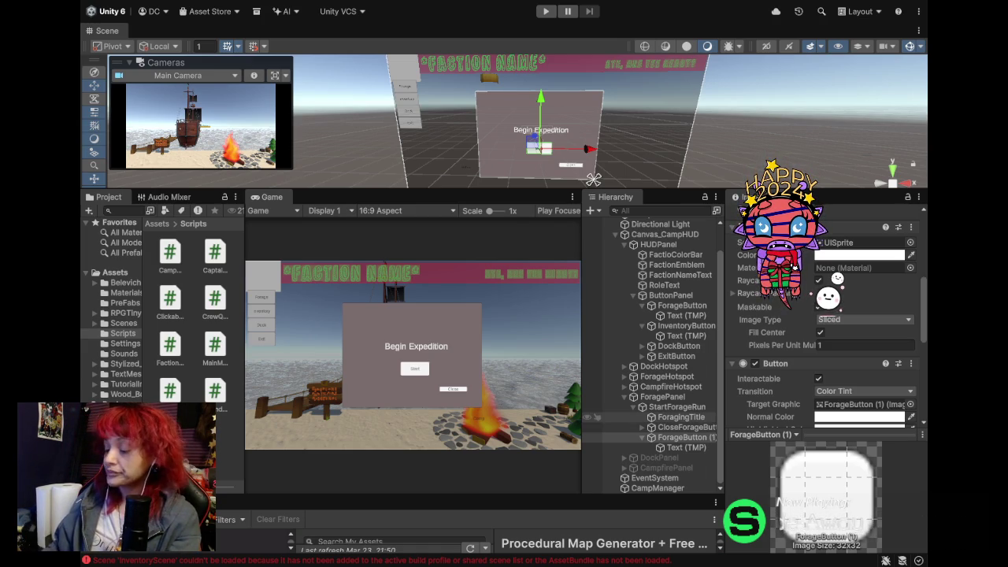
# Inspect ForageButton (1), StartForageRun and ForagePanel, folding away StartForageRun's children.
pyautogui.click(681, 437)
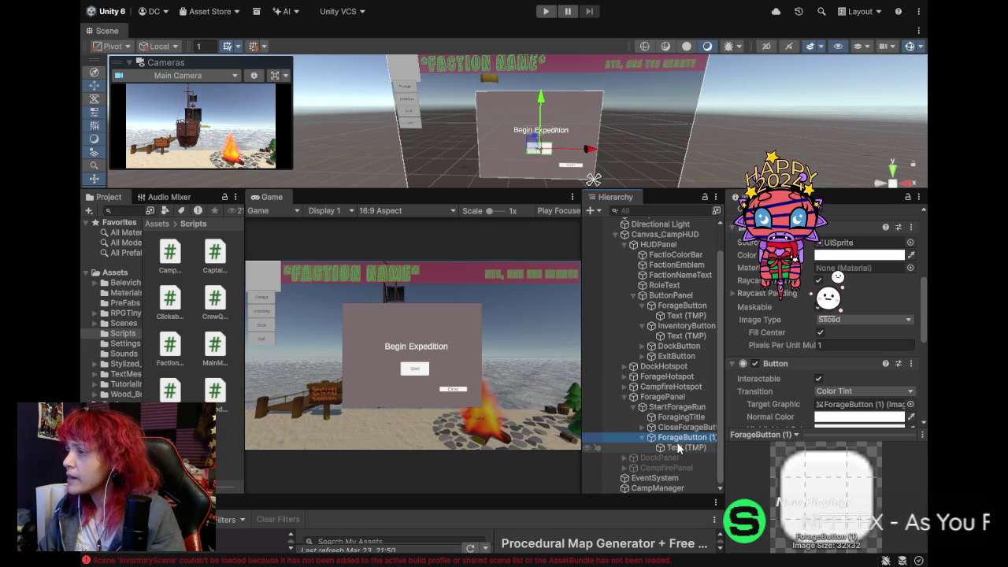
pyautogui.click(664, 408)
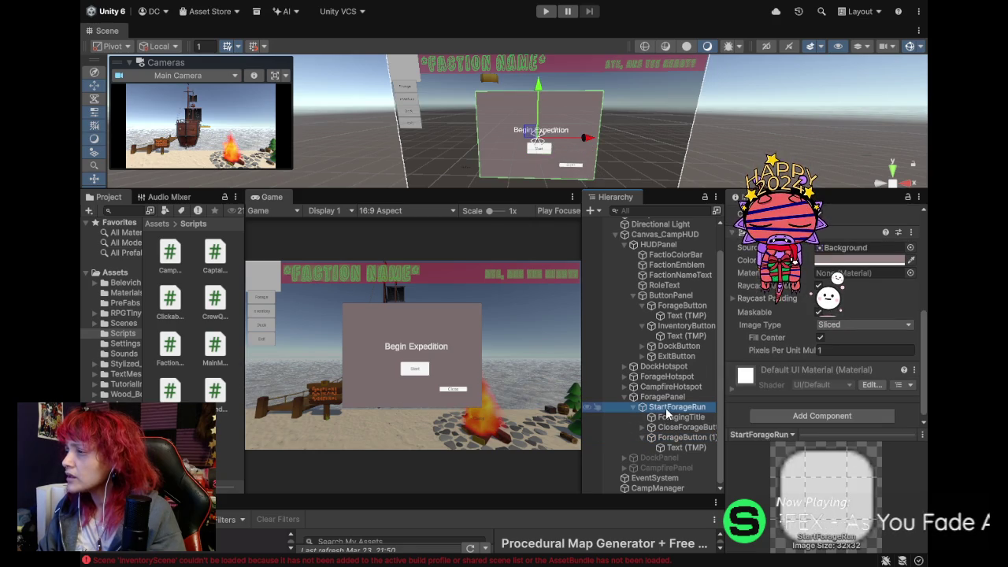
pyautogui.click(653, 399)
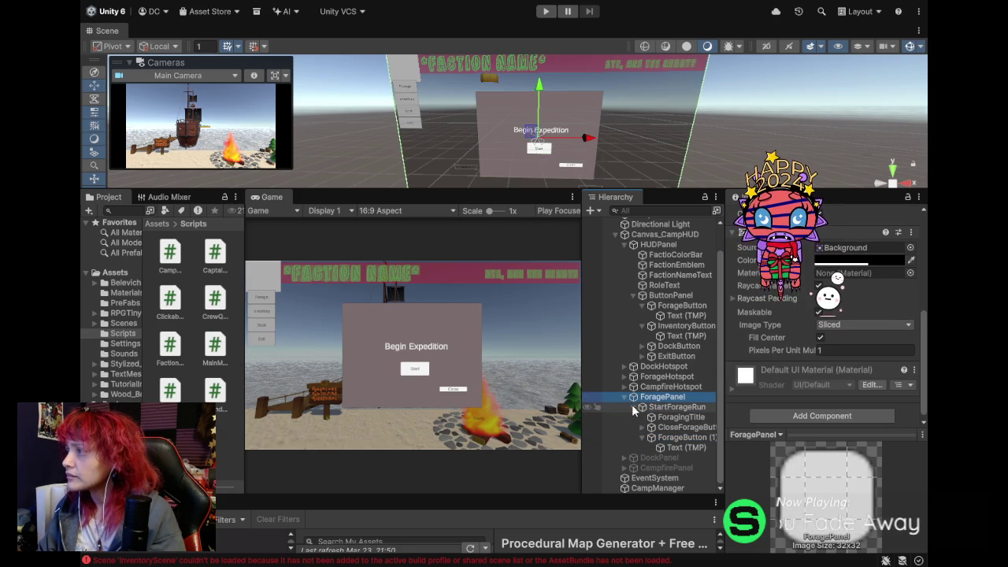
pyautogui.click(643, 407)
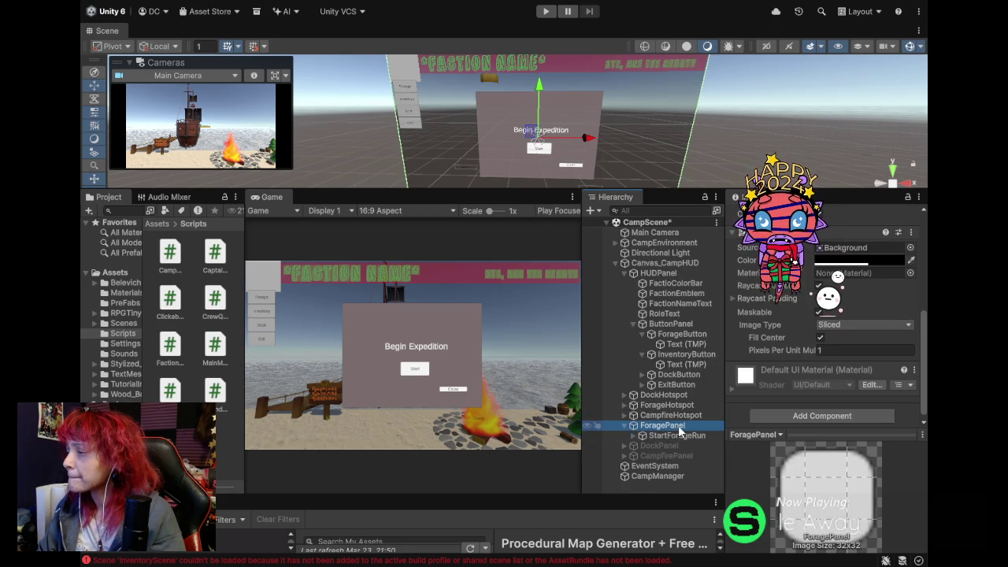
pyautogui.click(632, 436)
pyautogui.click(632, 436)
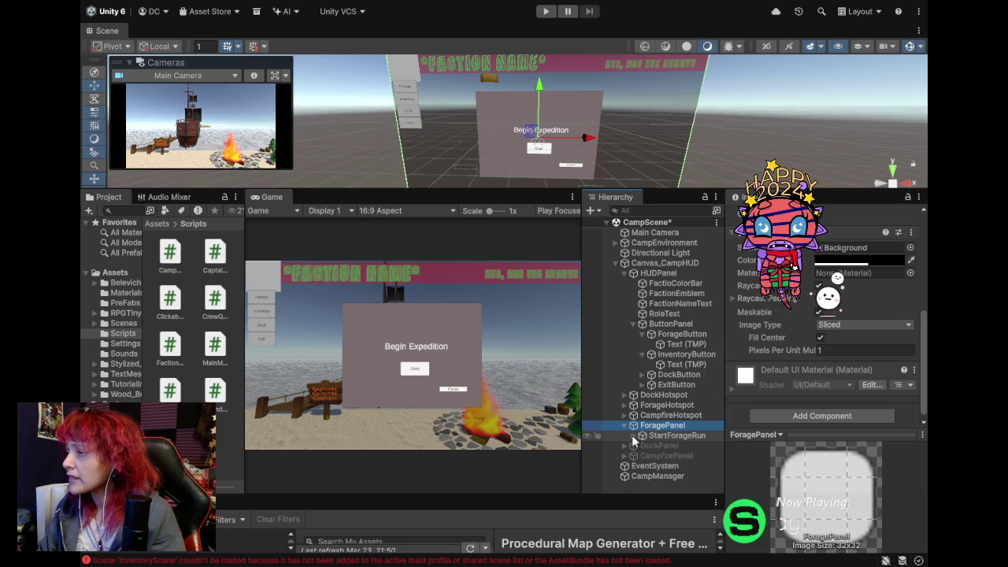
# Collapse ForagePanel's foldout and untick it so the popup is hidden.
pyautogui.click(663, 436)
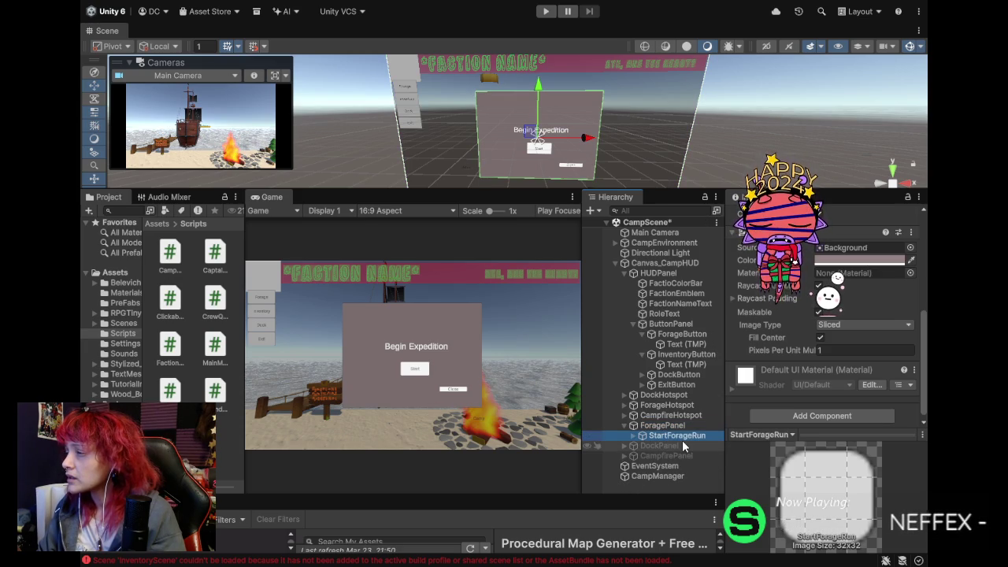
pyautogui.click(668, 427)
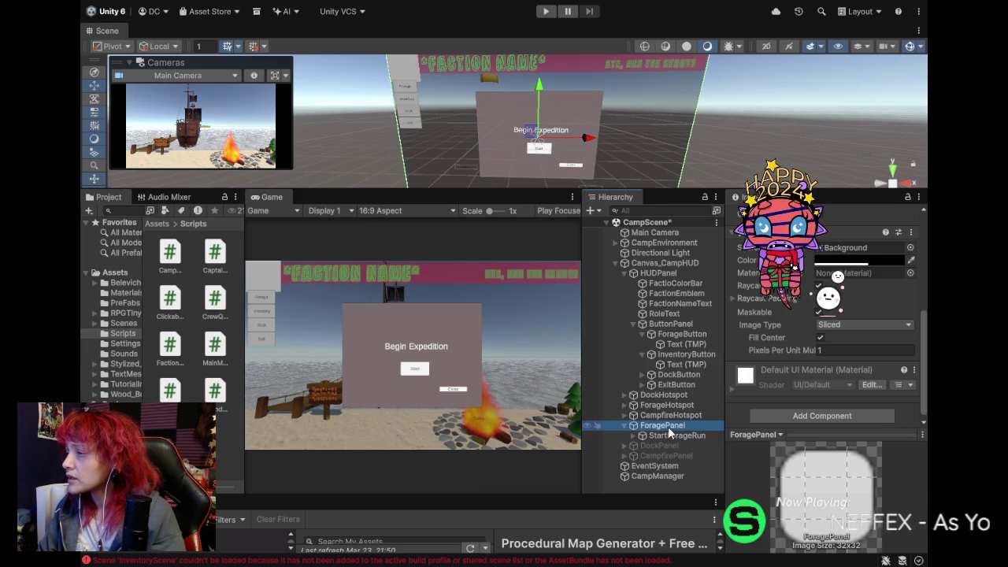
pyautogui.click(625, 425)
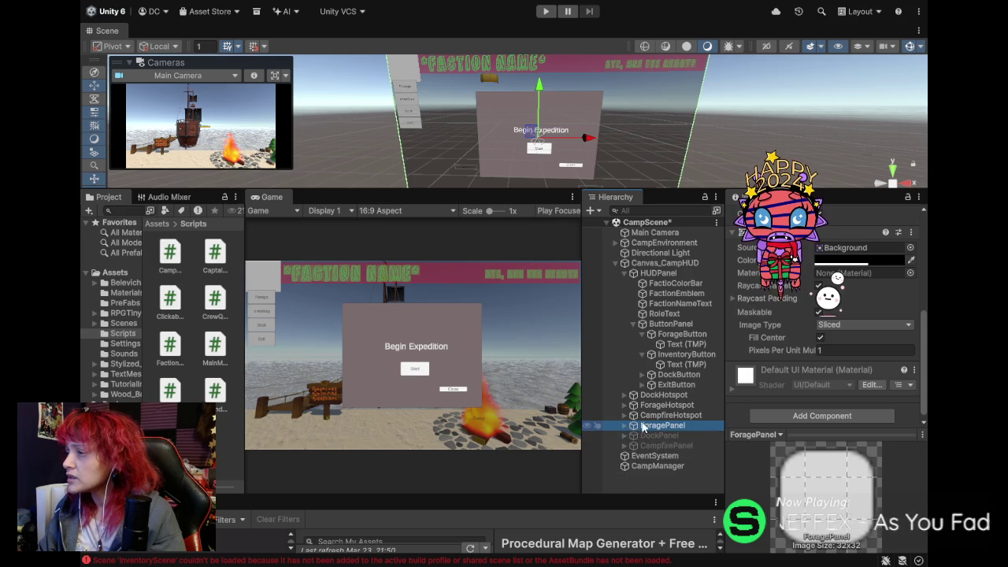
pyautogui.scroll(5, 744, 266)
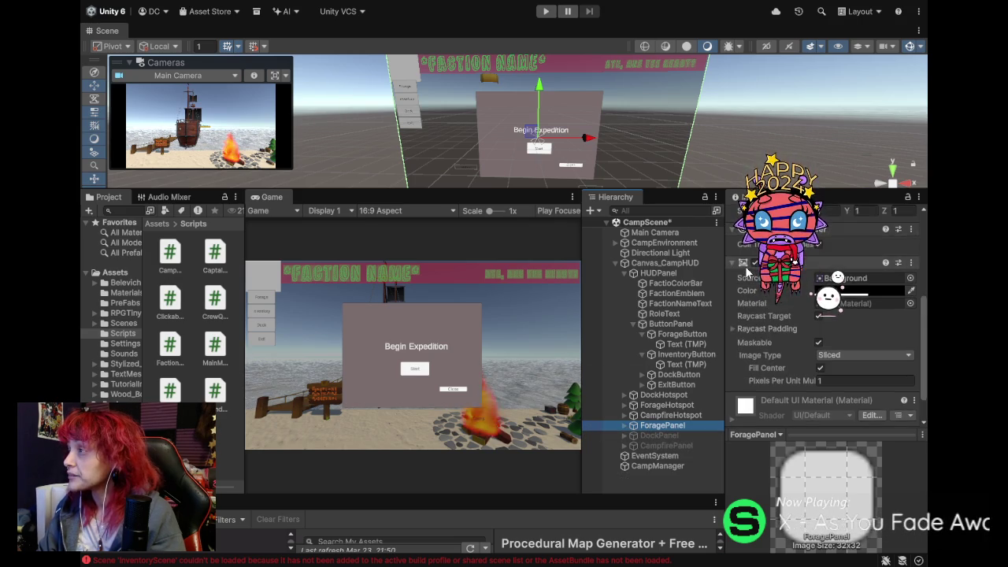
pyautogui.click(752, 215)
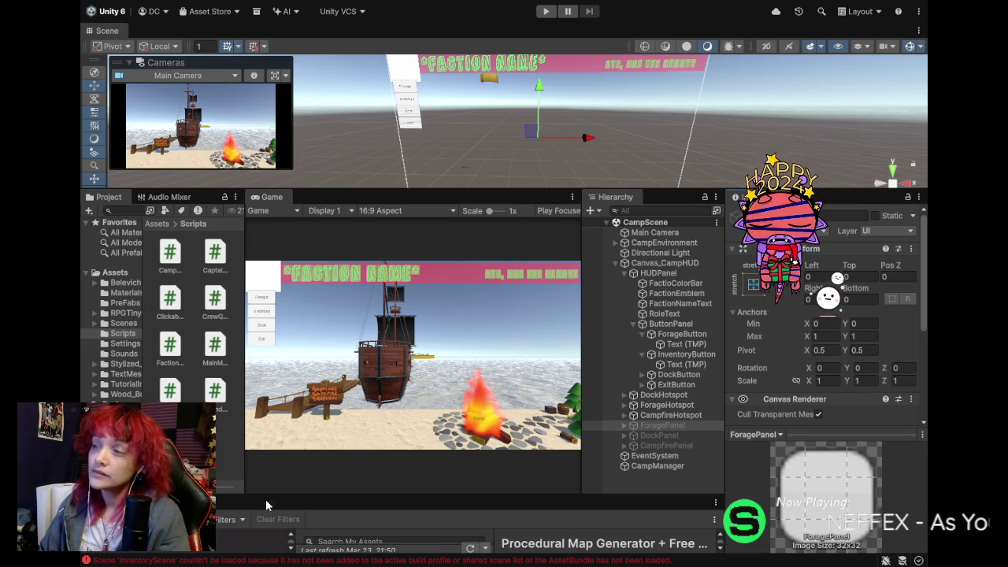
# Select the HUD's ForageButton and bring its On Click () list into view in the Inspector.
pyautogui.click(641, 333)
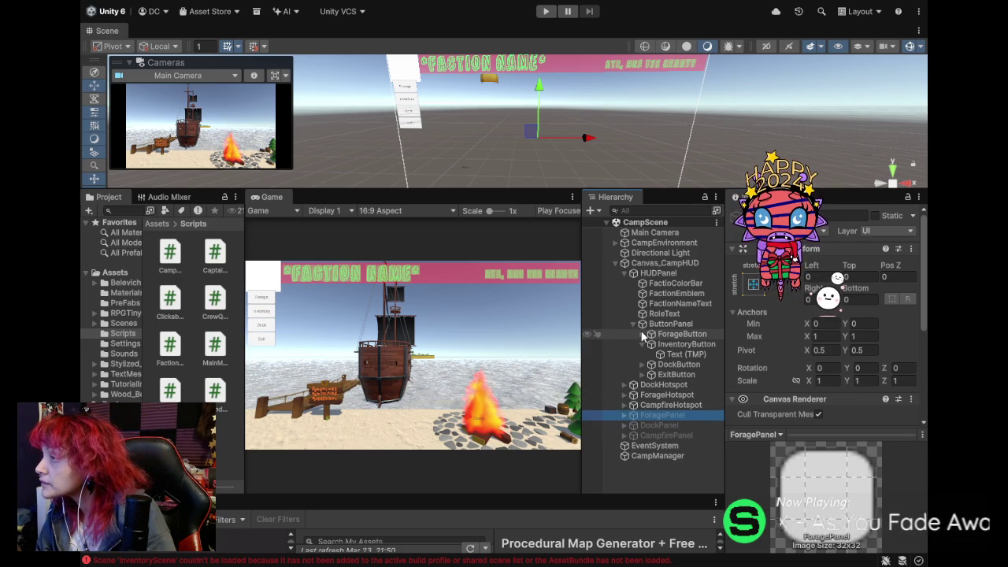
pyautogui.click(682, 334)
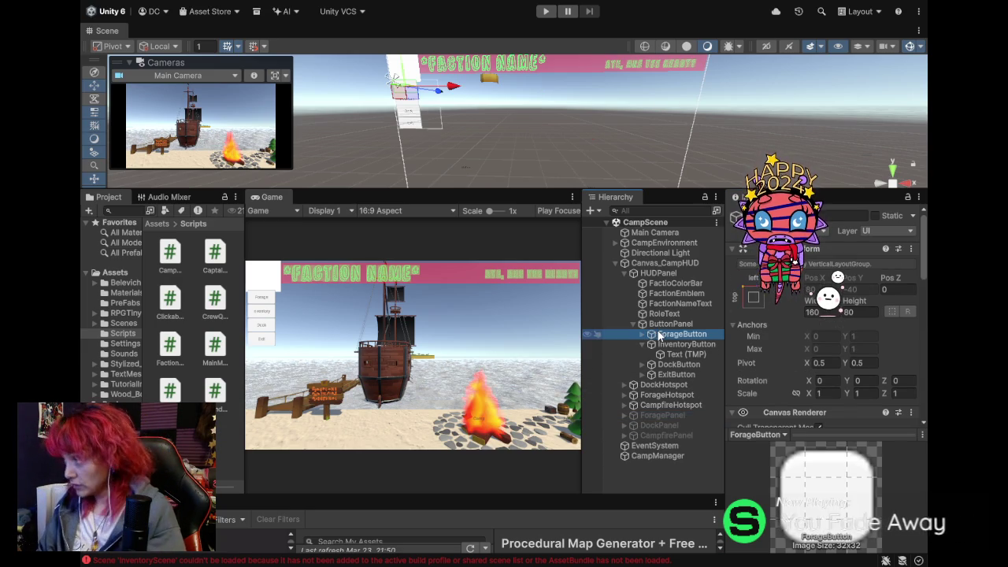
pyautogui.scroll(-10, 765, 344)
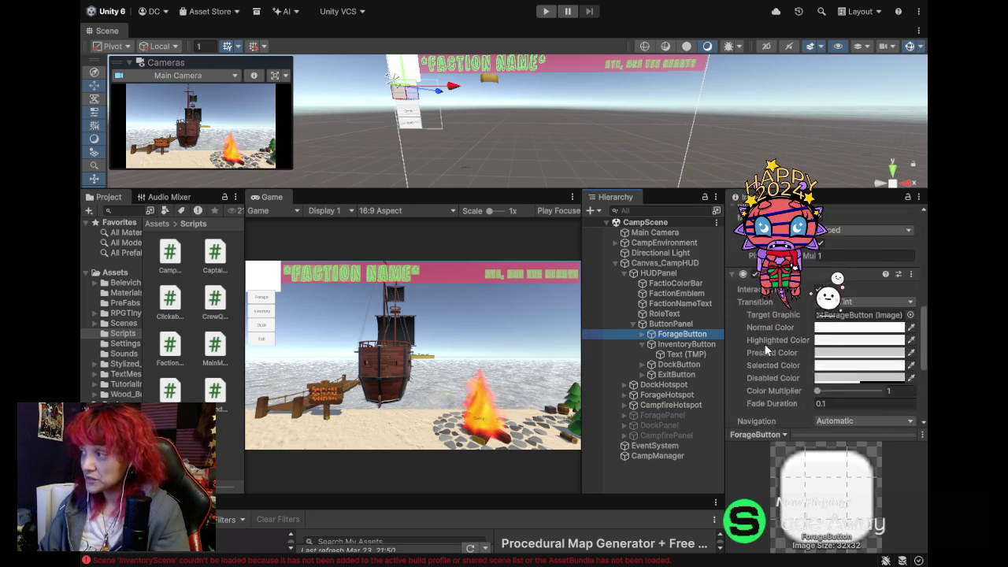
pyautogui.scroll(-5, 764, 344)
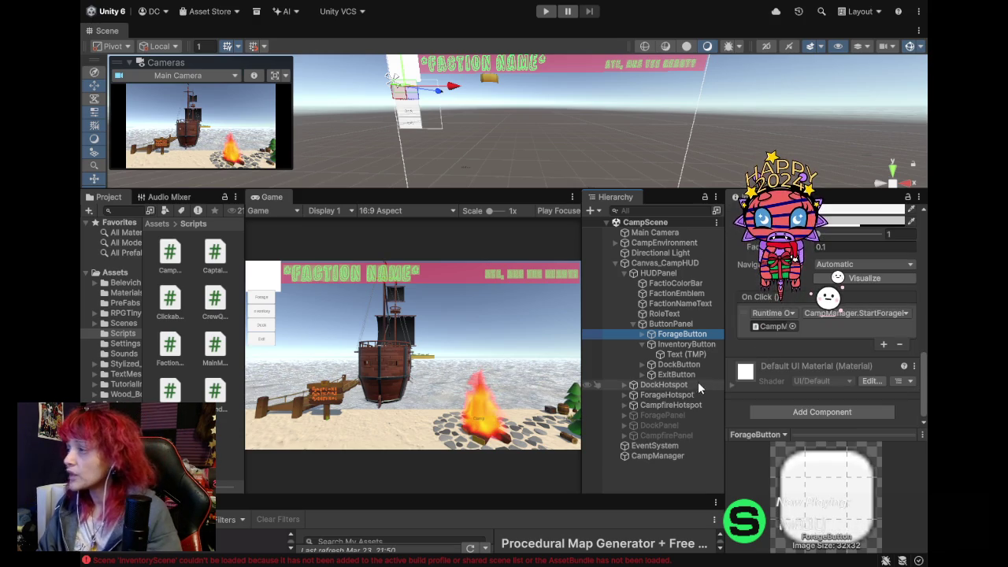
# Expand ForagePanel to reveal StartForageRun in the Hierarchy.
pyautogui.click(630, 415)
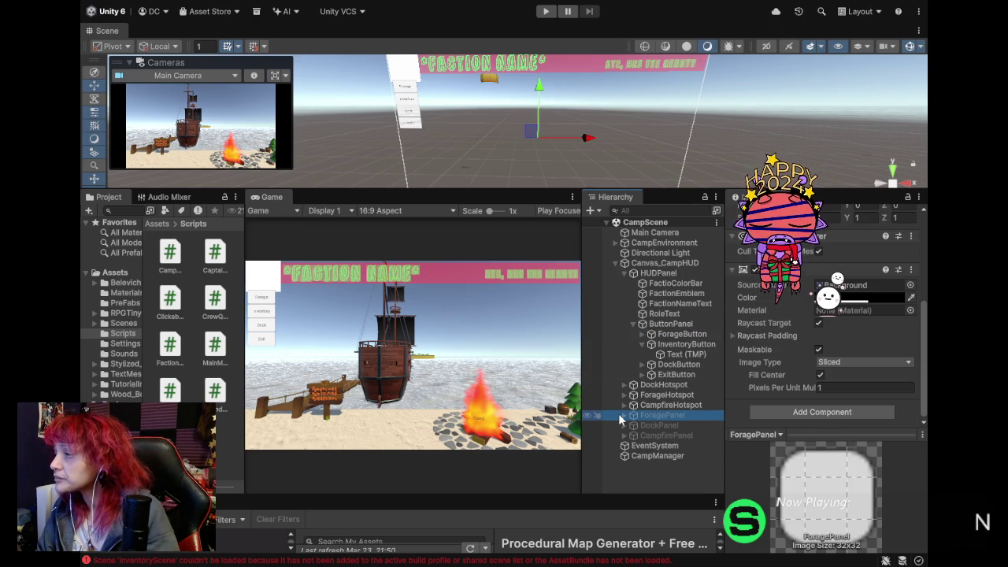
pyautogui.click(623, 415)
pyautogui.click(647, 424)
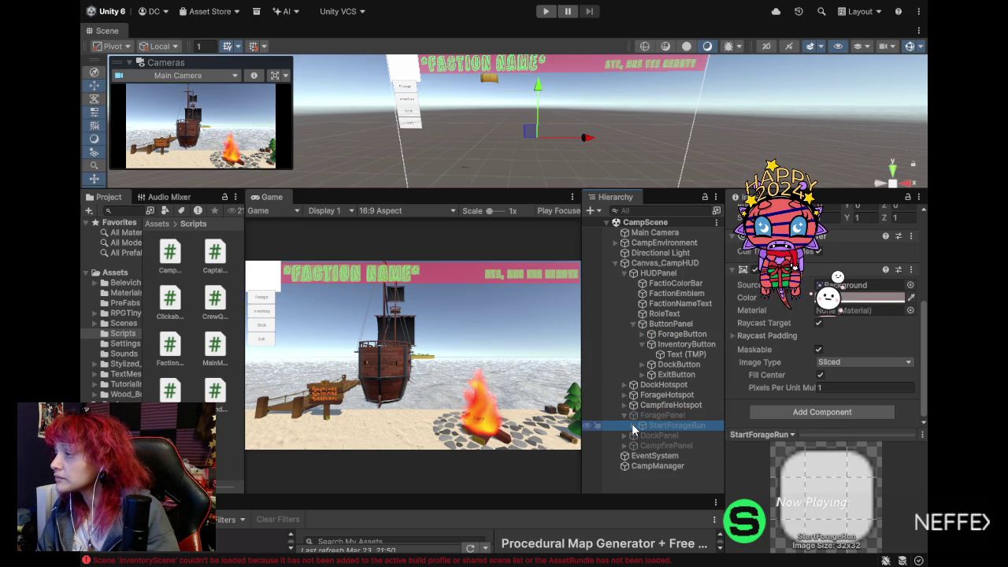
# Switch ForageButton (1)'s On Click from CloseForage to CampManager.StartForage and save CampScene.
pyautogui.click(670, 456)
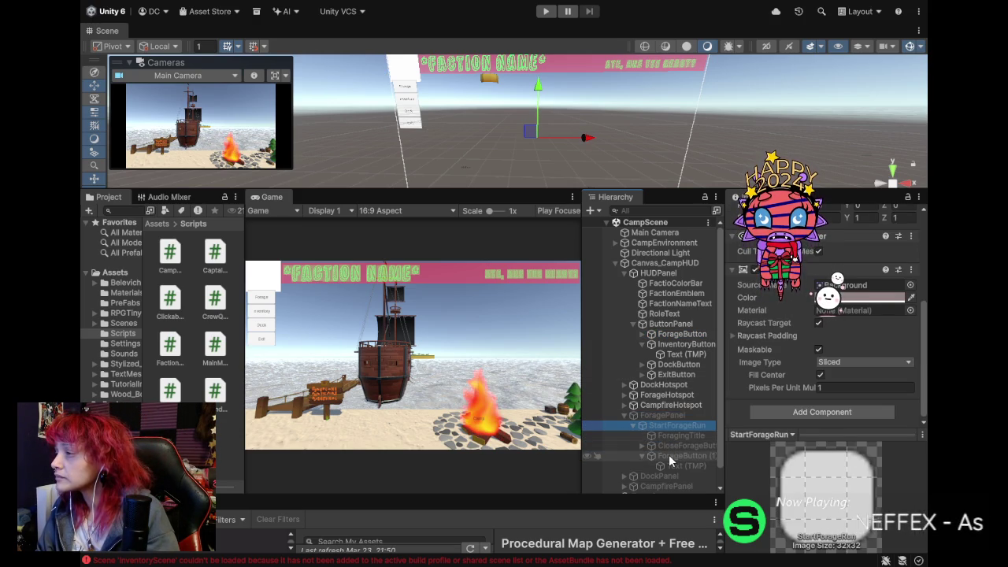
pyautogui.scroll(-5, 750, 369)
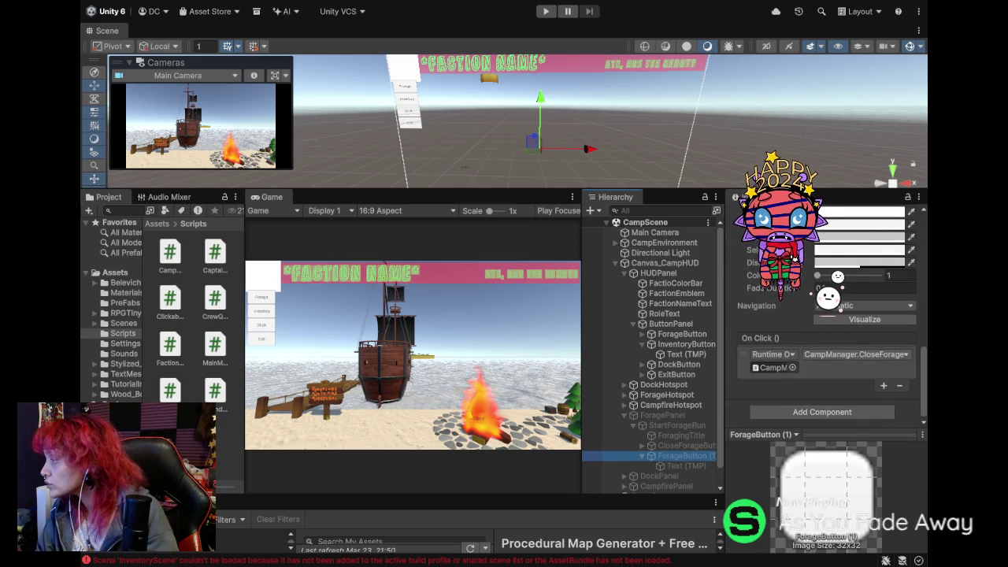
pyautogui.hotkey('ctrl', 'z')
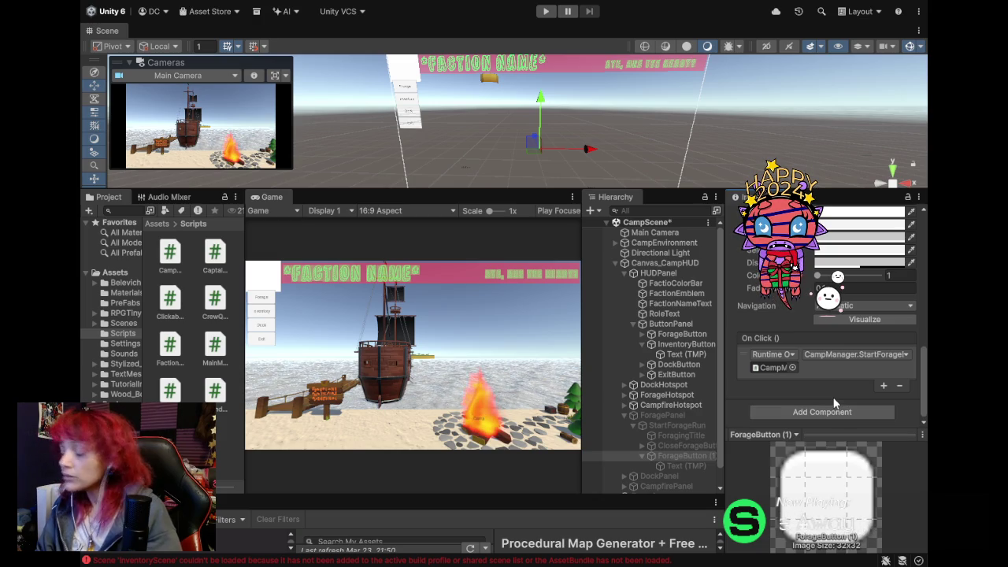
pyautogui.hotkey('ctrl', 's')
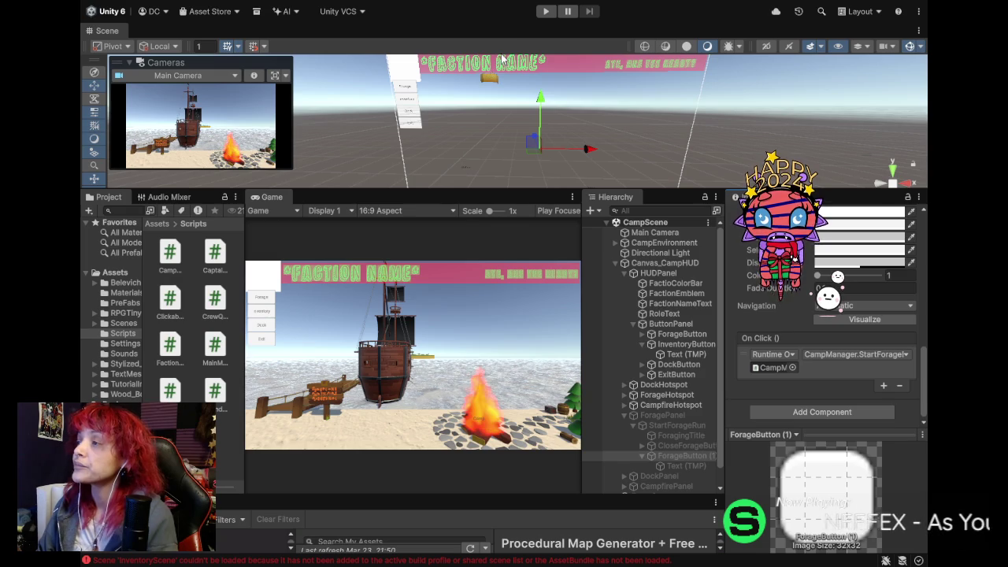
pyautogui.click(543, 12)
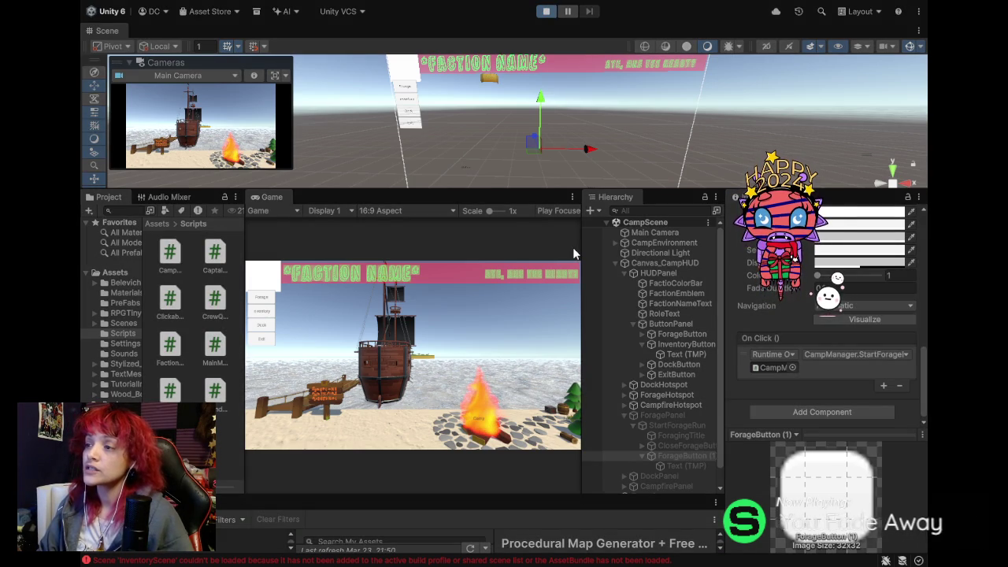
pyautogui.click(493, 430)
pyautogui.click(458, 396)
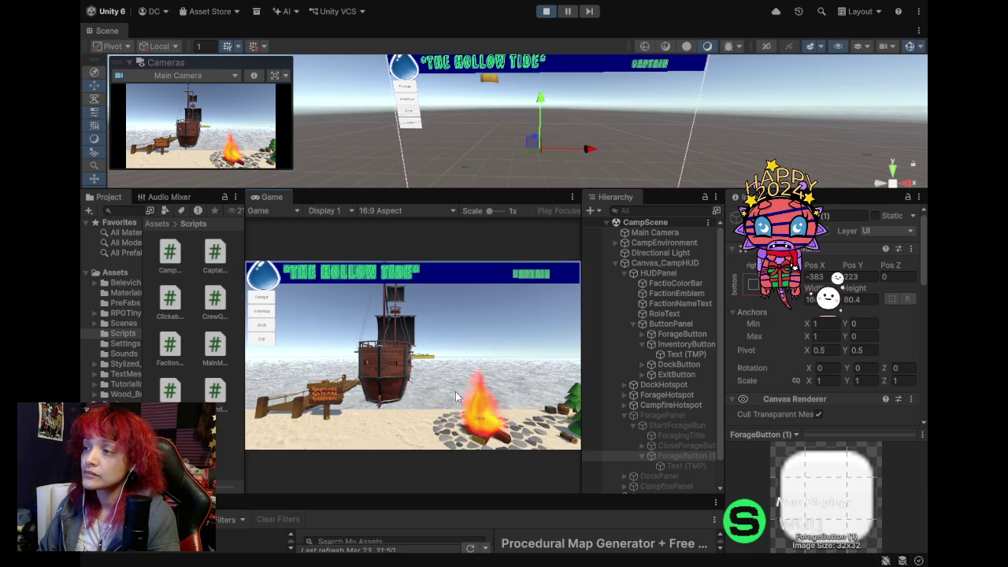
pyautogui.click(454, 396)
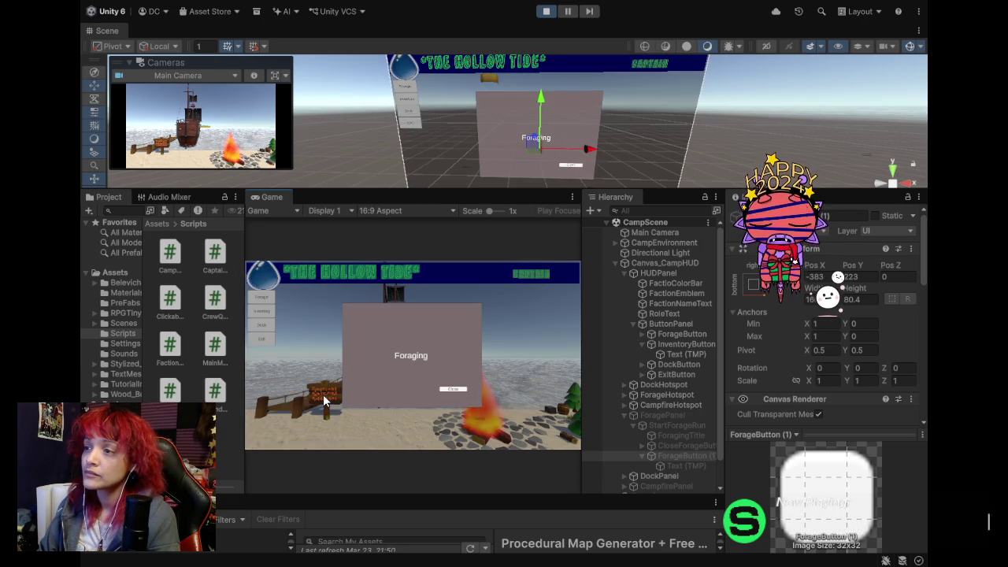
pyautogui.click(455, 389)
pyautogui.click(565, 420)
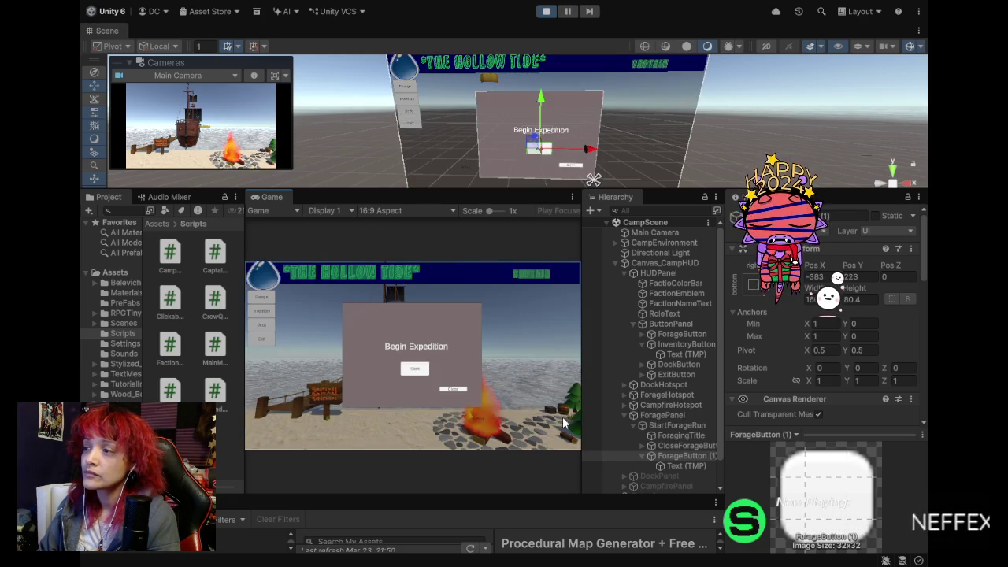
pyautogui.click(408, 370)
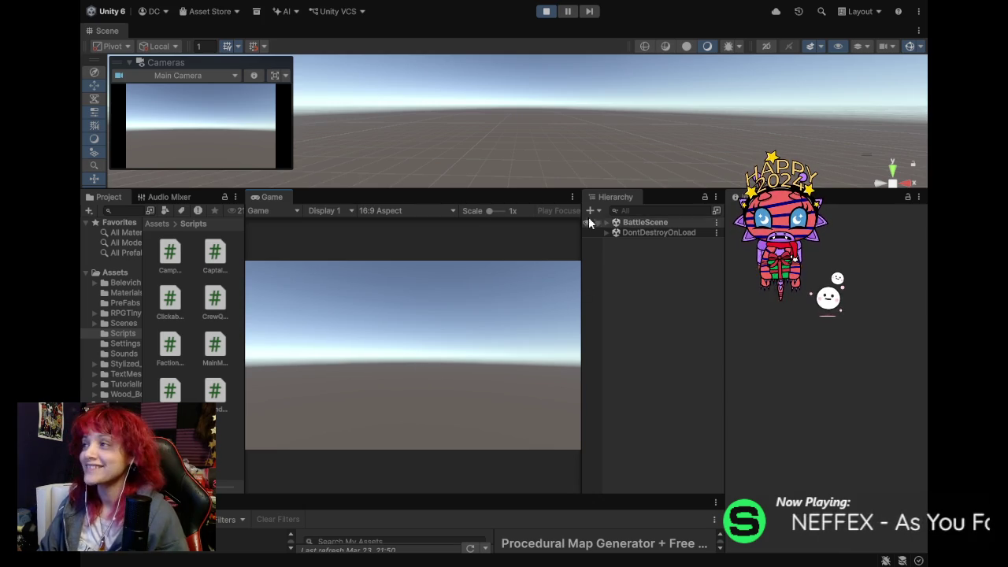
pyautogui.click(546, 13)
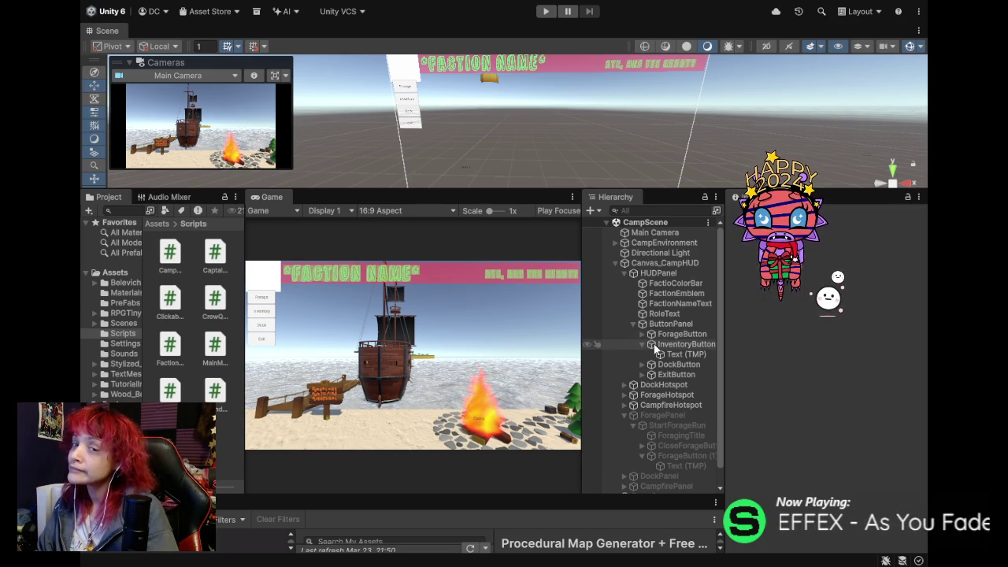
# Widen the Game view, zoom the Scene view onto the island, and pick the dock sign's mid post.
pyautogui.moveTo(721, 378); pyautogui.dragTo(723, 405)
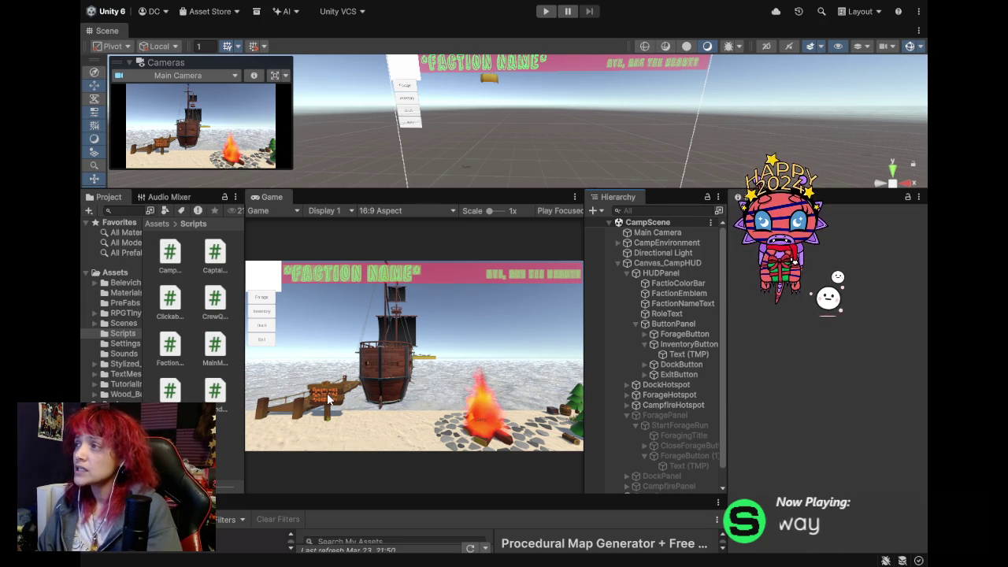
pyautogui.moveTo(473, 111)
pyautogui.mouseDown()
pyautogui.moveTo(481, 103)
pyautogui.moveTo(469, 40)
pyautogui.moveTo(488, 116)
pyautogui.moveTo(178, 168)
pyautogui.moveTo(360, 158)
pyautogui.moveTo(350, 154)
pyautogui.mouseUp()
pyautogui.scroll(5, 352, 158)
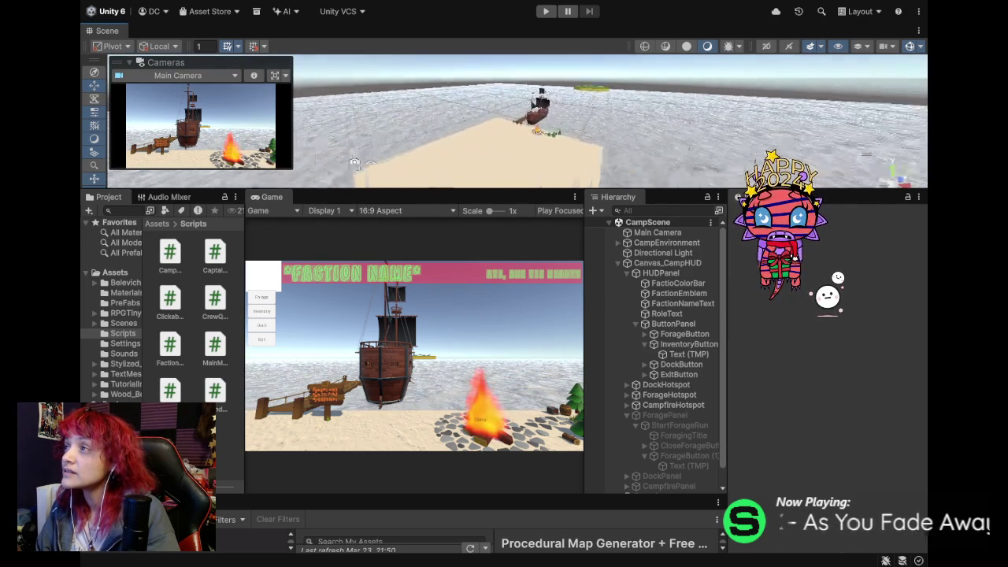
pyautogui.scroll(10, 354, 162)
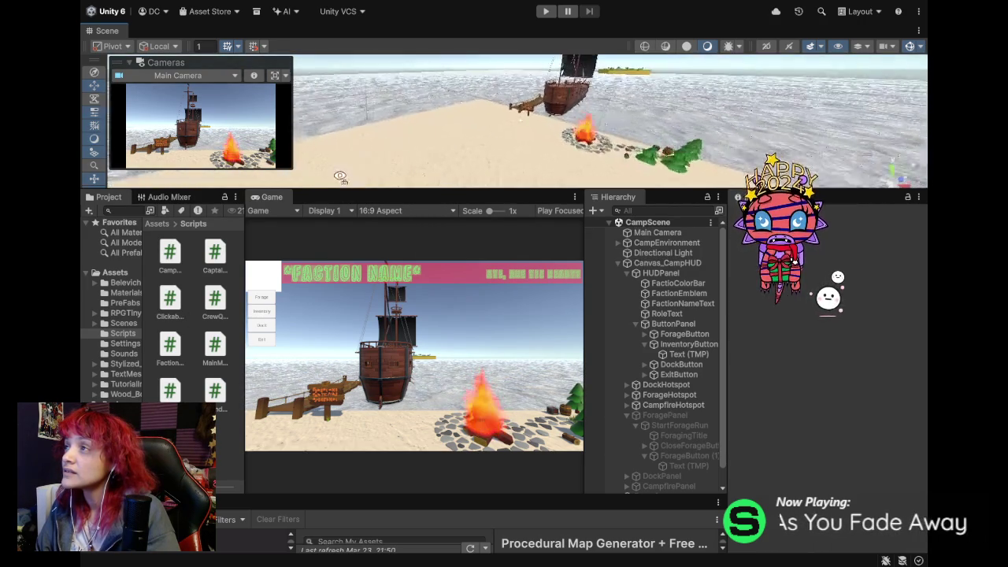
pyautogui.click(493, 118)
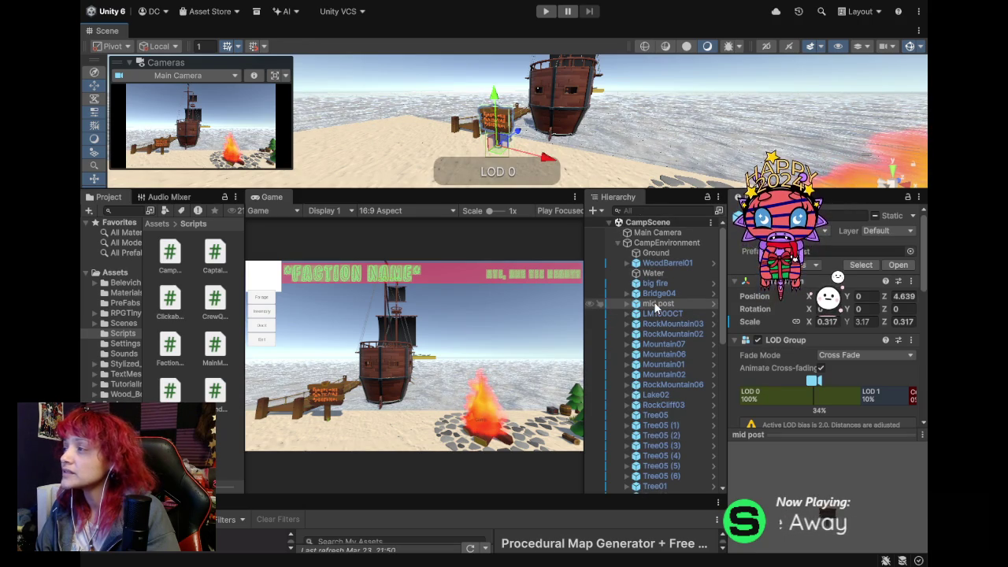
# Move mid post out of CampEnvironment to the root above Directional Light, then view its Box Collider.
pyautogui.moveTo(476, 152); pyautogui.dragTo(569, 147)
pyautogui.scroll(-10, 568, 146)
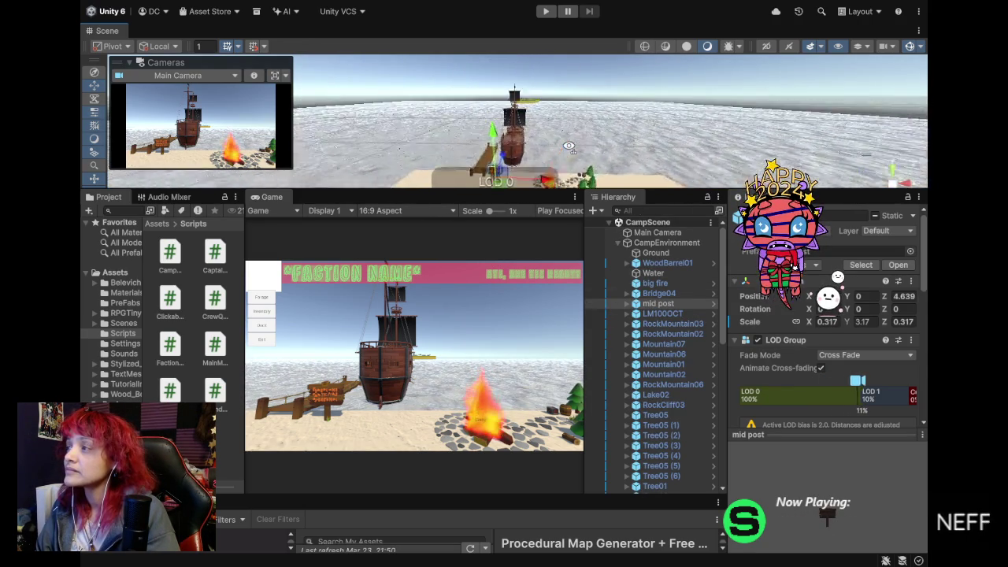
pyautogui.scroll(-3, 568, 147)
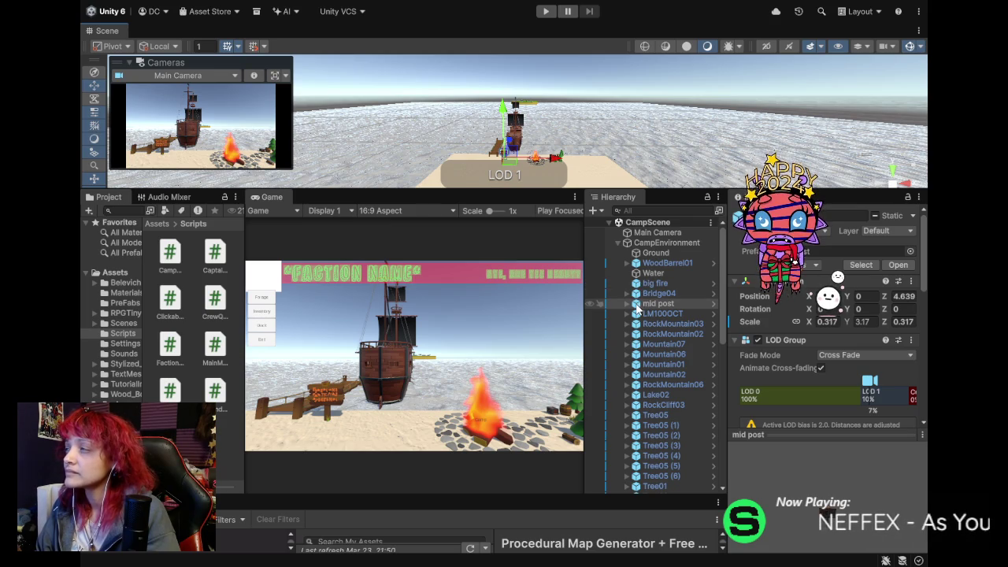
pyautogui.click(653, 304)
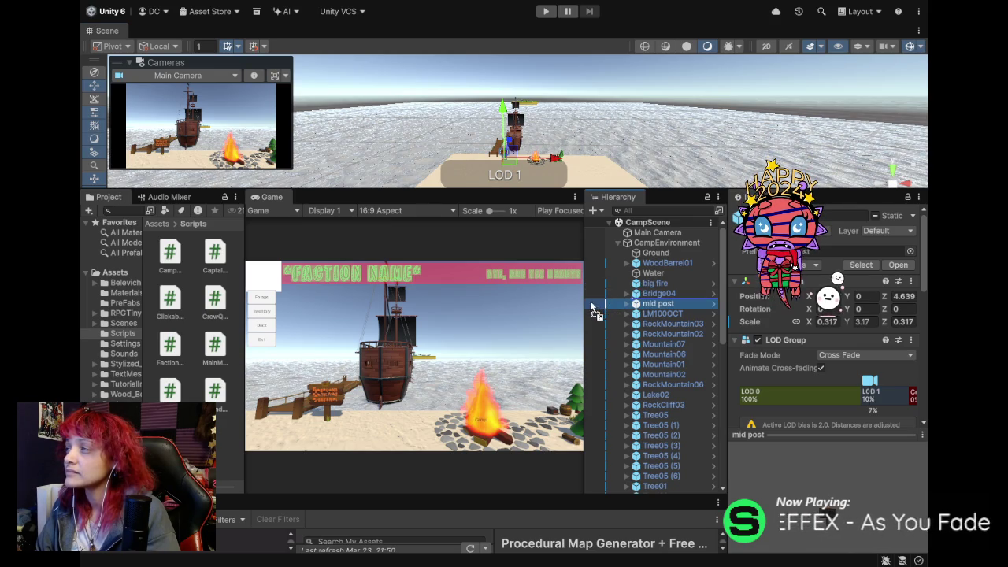
pyautogui.moveTo(592, 304)
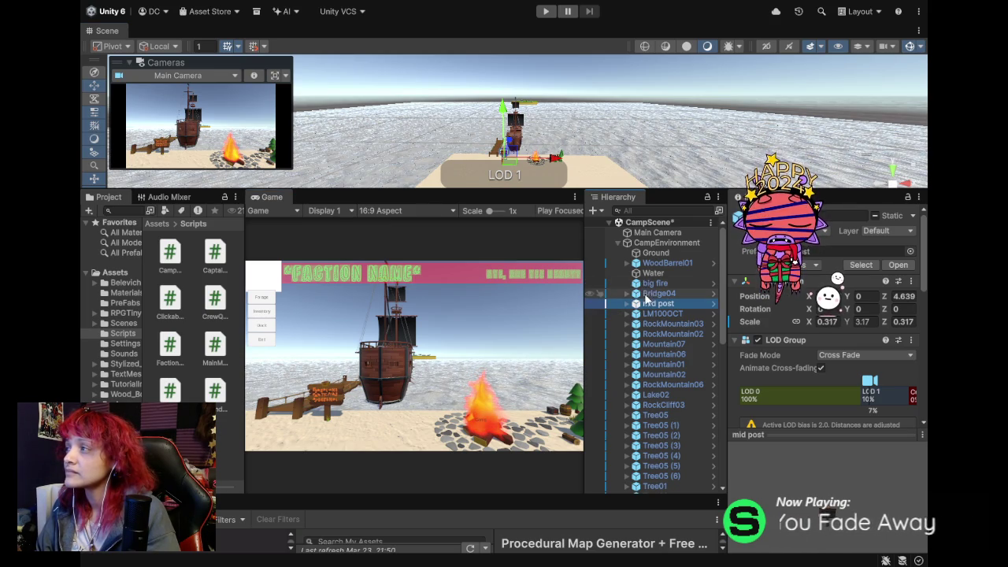
pyautogui.moveTo(639, 308)
pyautogui.mouseDown()
pyautogui.moveTo(622, 425)
pyautogui.moveTo(647, 499)
pyautogui.mouseUp()
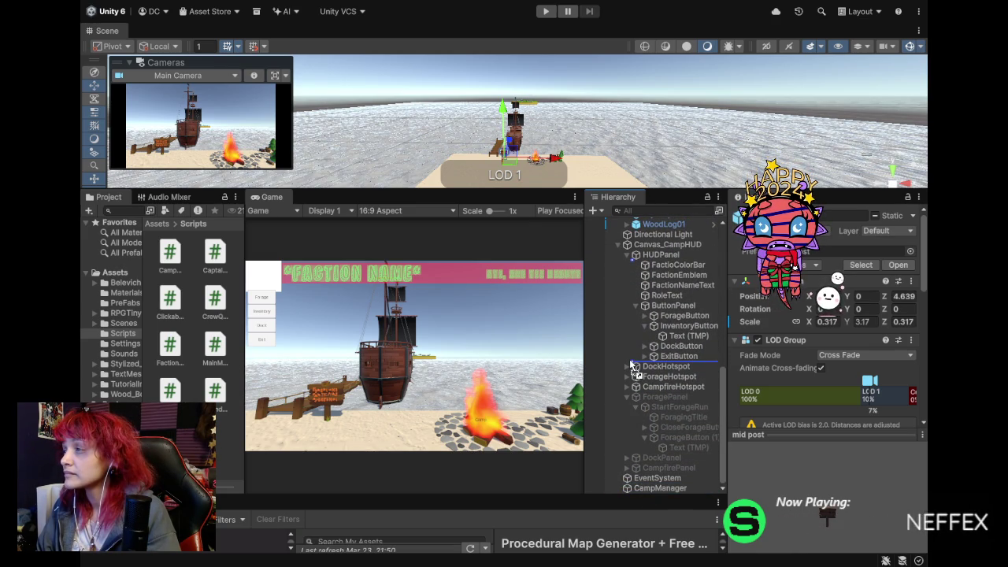
pyautogui.moveTo(600, 293)
pyautogui.mouseDown()
pyautogui.moveTo(623, 288)
pyautogui.moveTo(610, 302)
pyautogui.mouseUp()
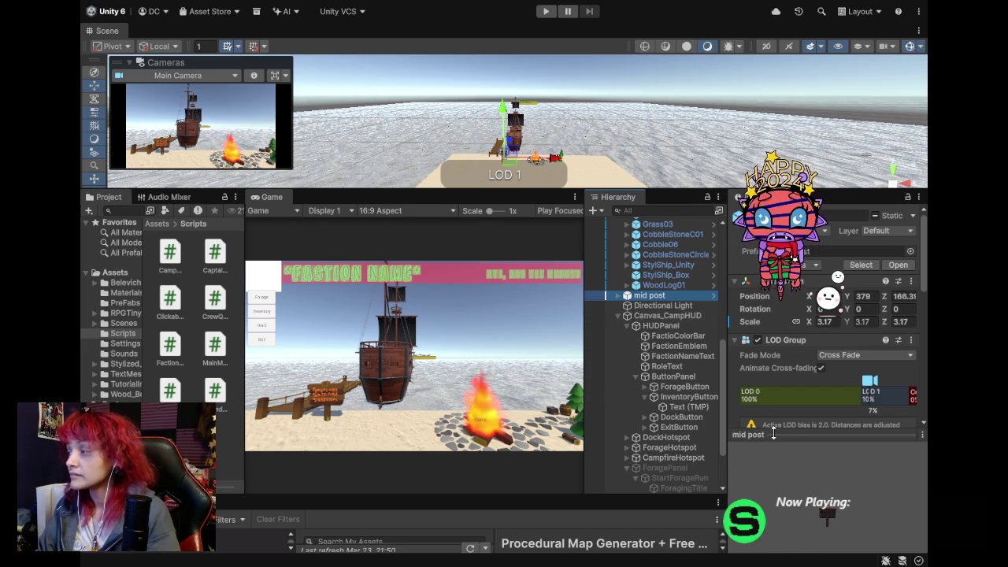
pyautogui.scroll(-8, 761, 469)
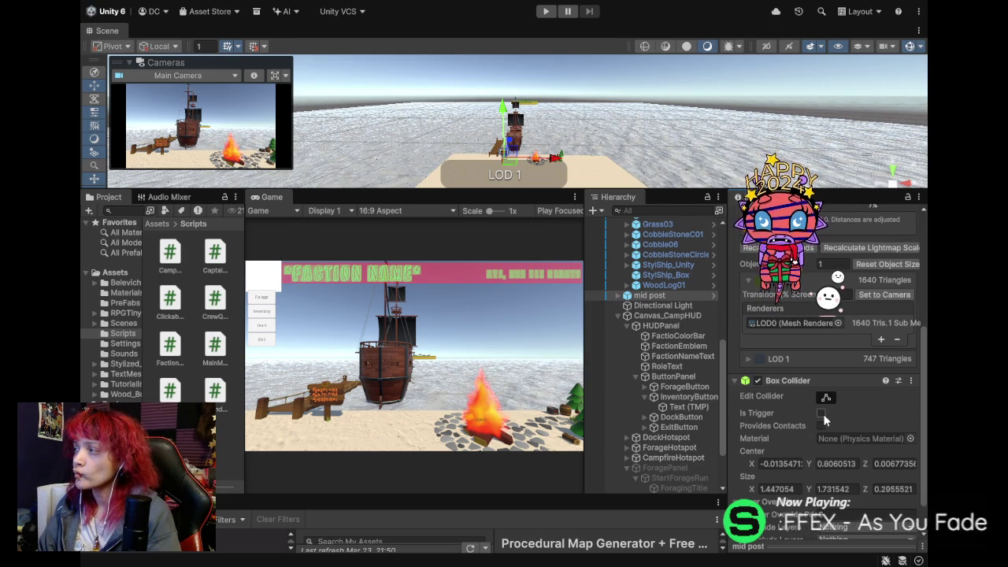
# Toggle the mid post Box Collider's Is Trigger on and back off.
pyautogui.click(821, 413)
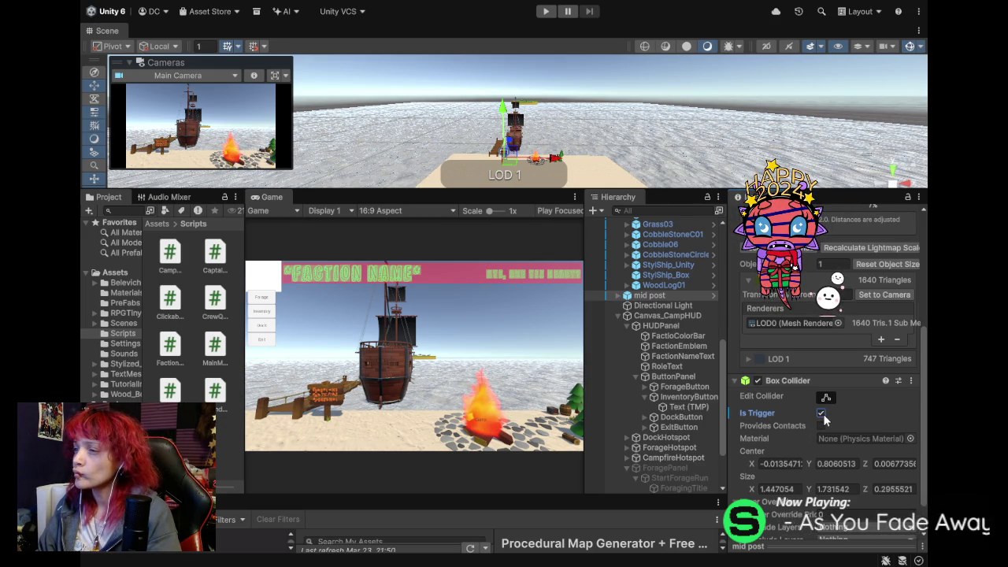
pyautogui.click(821, 413)
pyautogui.scroll(-2, 784, 420)
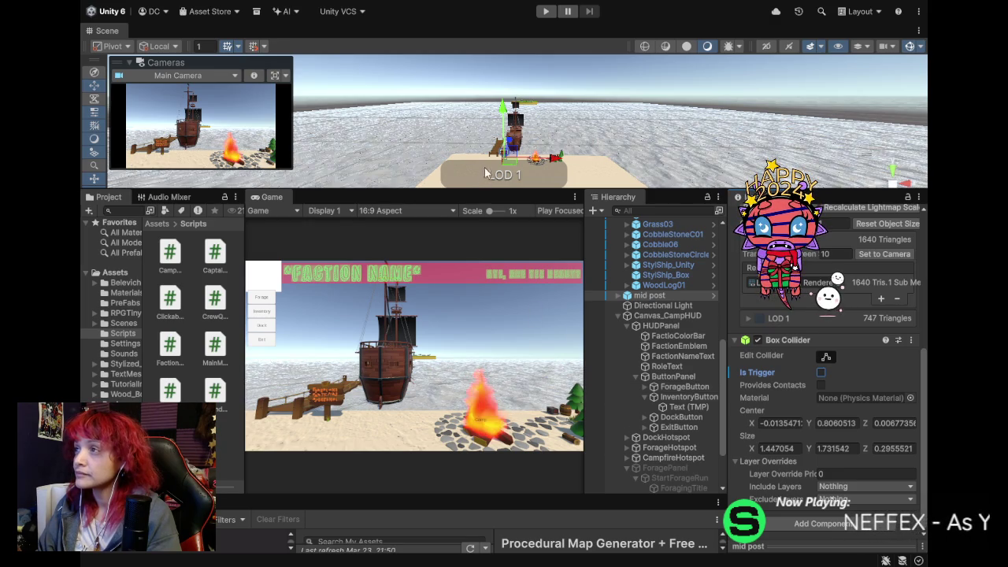
# Zoom the Scene view to the HUD canvas and select DockHotspot.
pyautogui.scroll(1, 523, 161)
pyautogui.scroll(5, 523, 161)
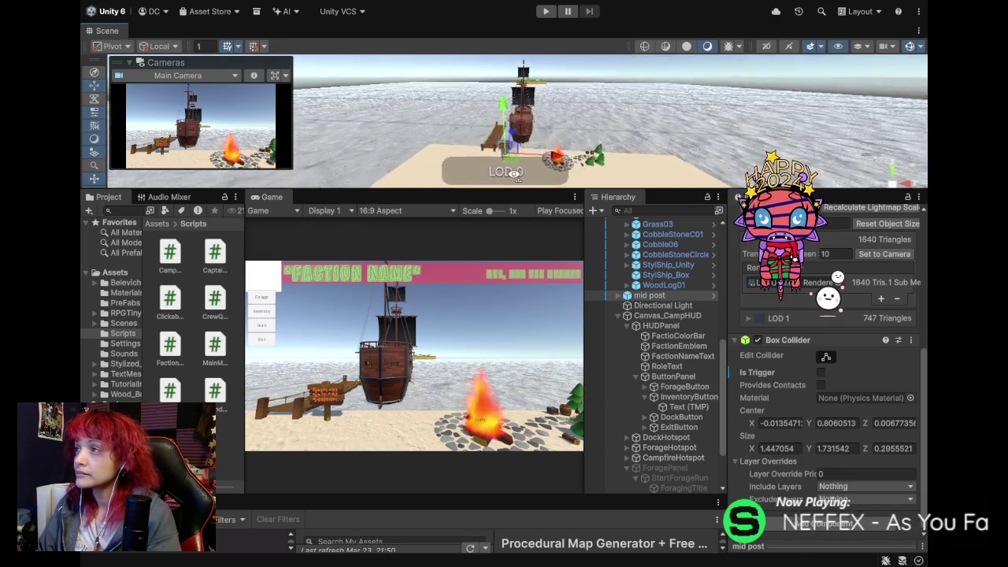
pyautogui.scroll(-5, 517, 186)
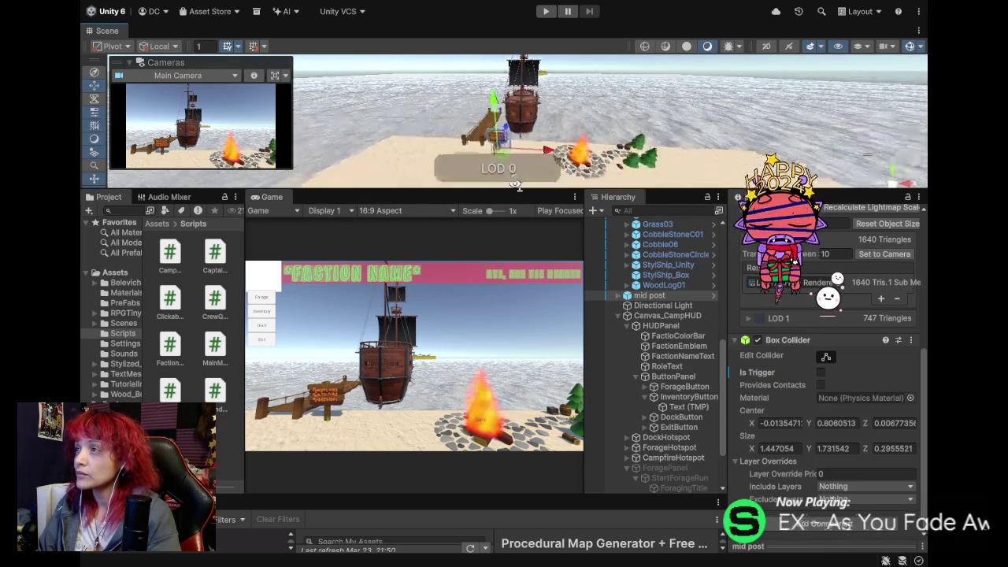
pyautogui.scroll(-5, 515, 185)
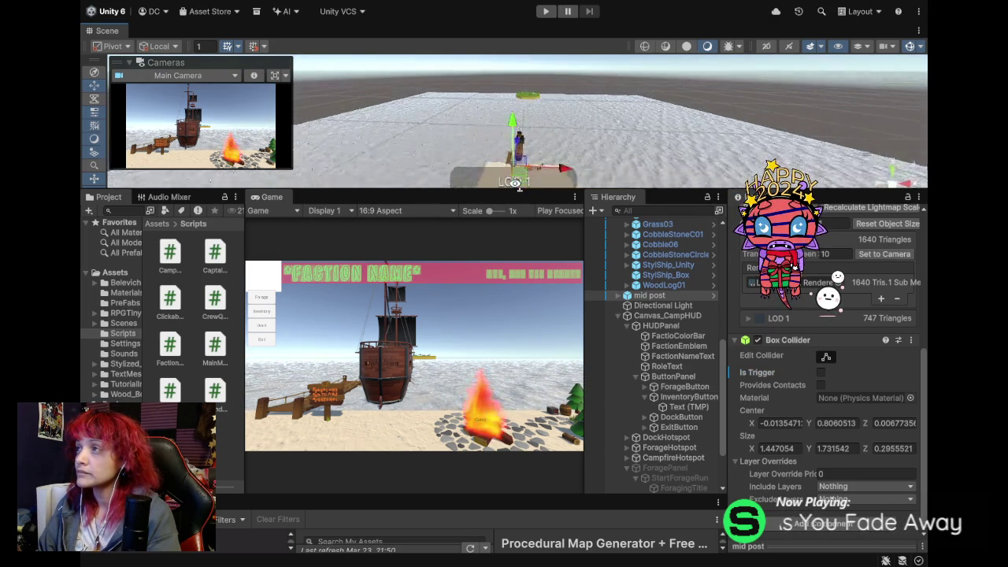
pyautogui.scroll(-4, 515, 185)
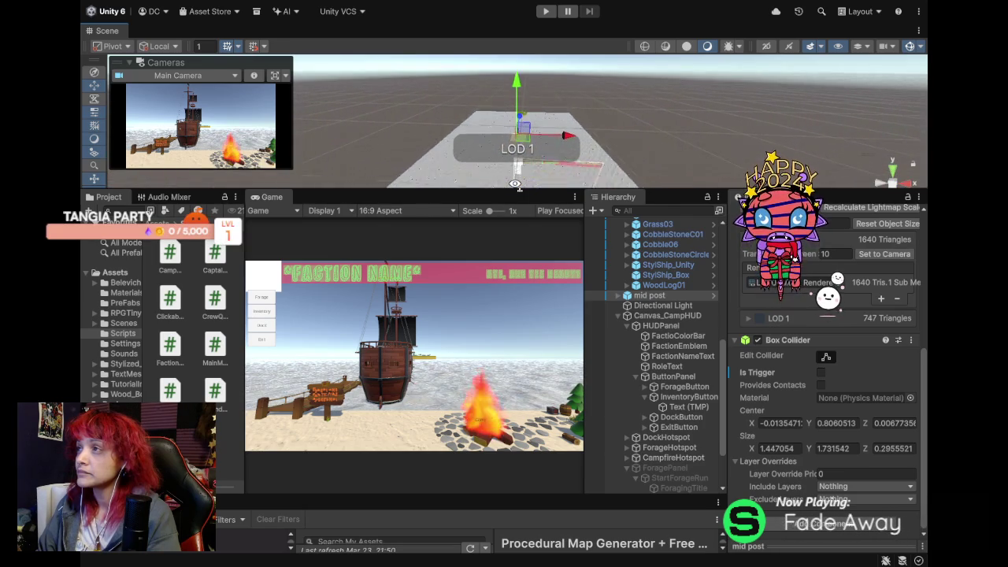
pyautogui.scroll(5, 540, 191)
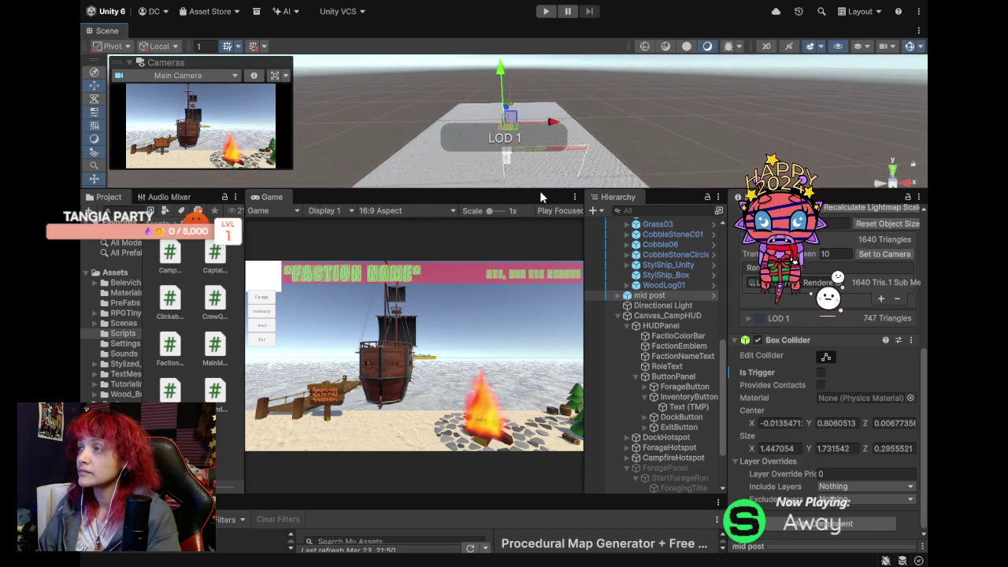
pyautogui.moveTo(539, 191)
pyautogui.mouseDown()
pyautogui.moveTo(523, 111)
pyautogui.moveTo(557, 134)
pyautogui.moveTo(551, 105)
pyautogui.moveTo(556, 116)
pyautogui.mouseUp()
pyautogui.click(538, 134)
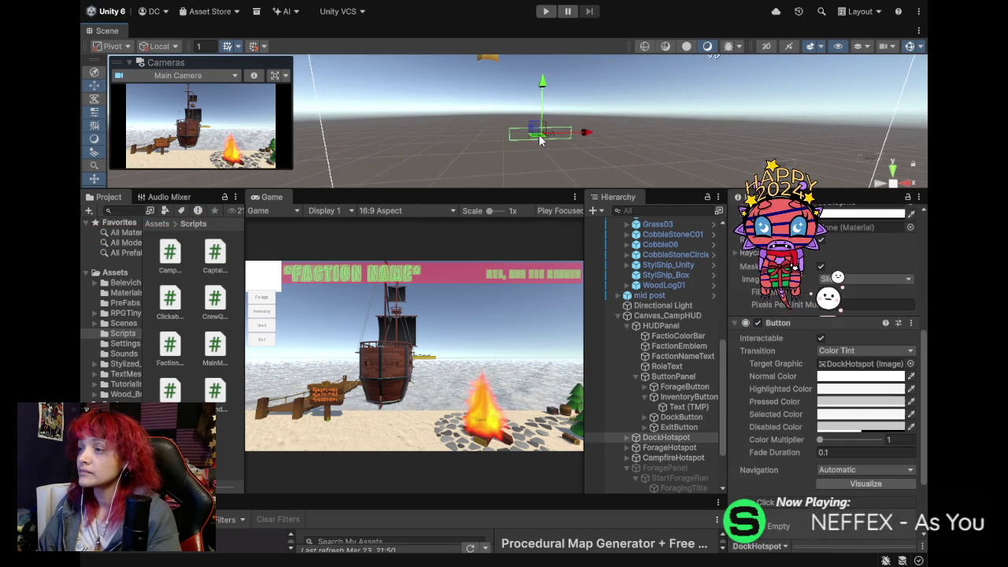
# Expand DockHotspot and edit the text of its Text (TMP) label.
pyautogui.moveTo(550, 147); pyautogui.dragTo(603, 140)
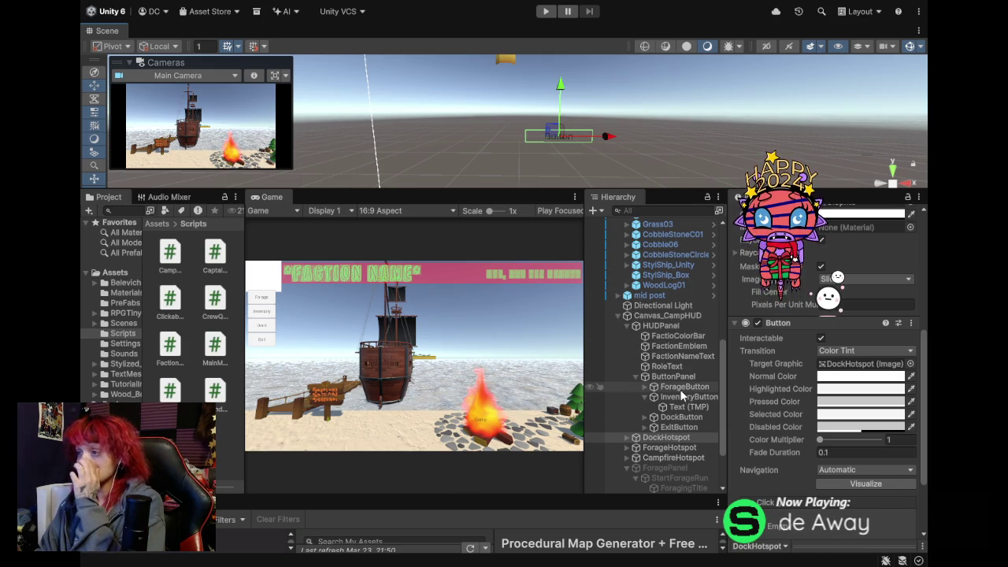
pyautogui.scroll(-2, 630, 441)
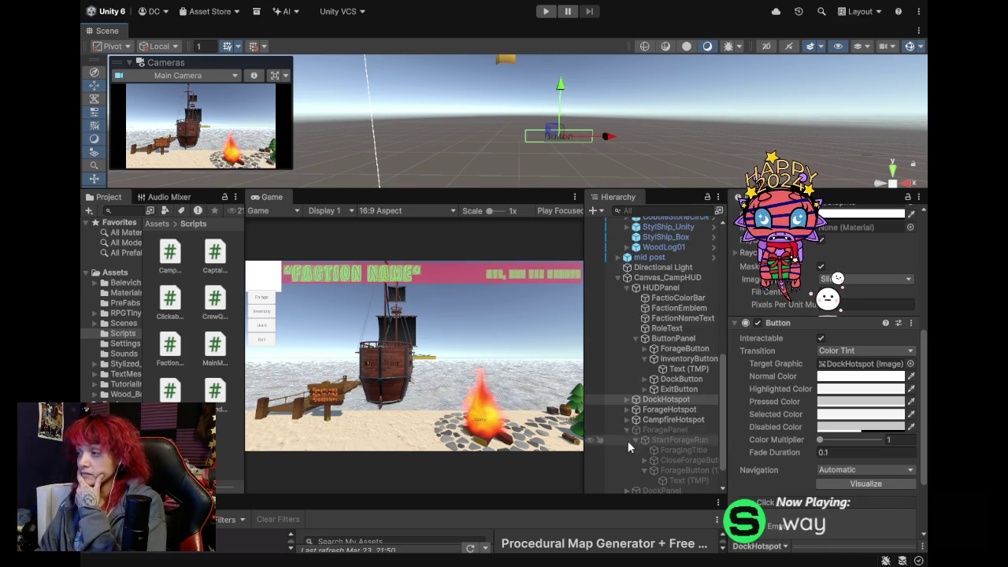
pyautogui.click(628, 400)
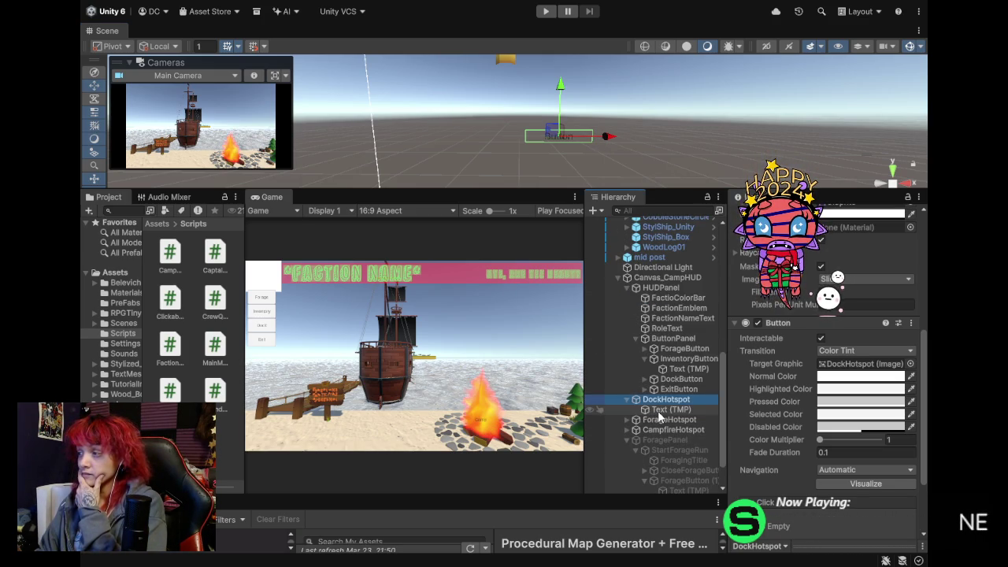
pyautogui.click(659, 411)
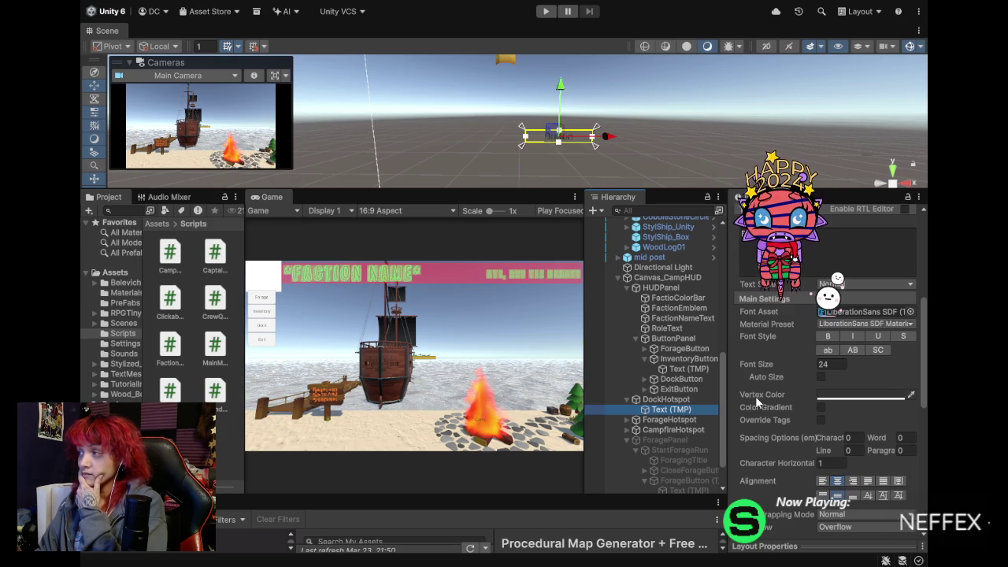
pyautogui.click(788, 252)
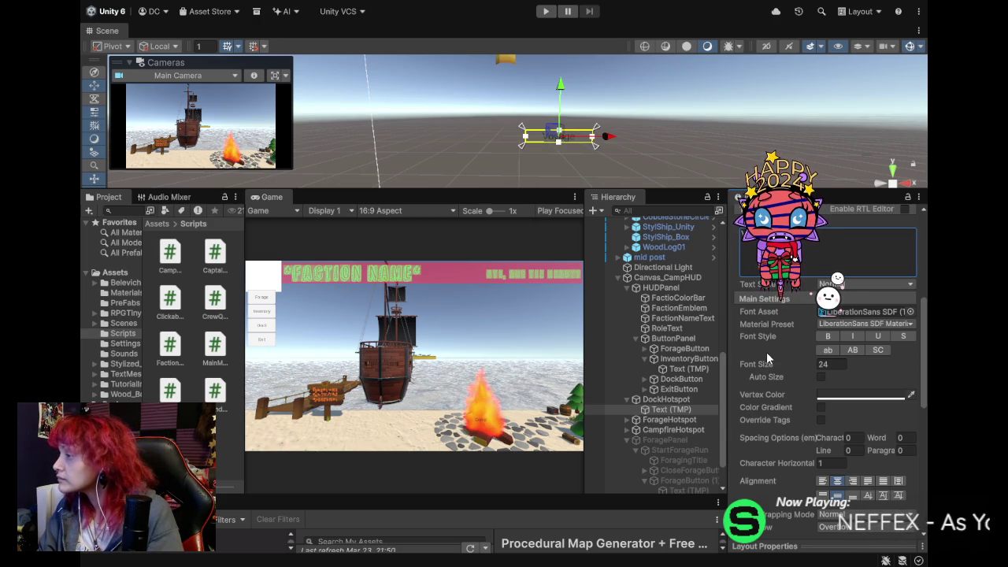
# Look through the label's text settings, then select ForageButton.
pyautogui.scroll(-2, 762, 378)
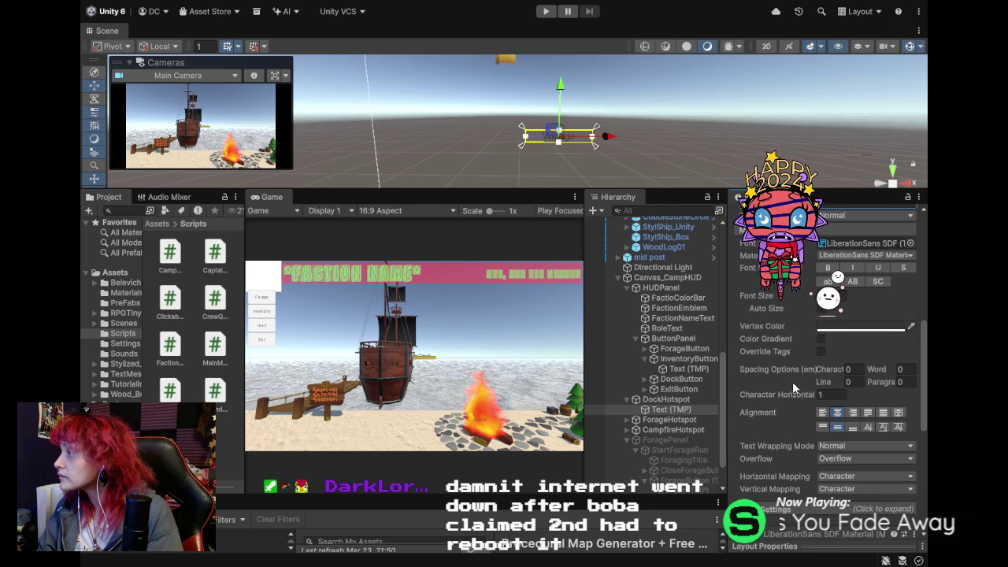
pyautogui.scroll(-1, 792, 381)
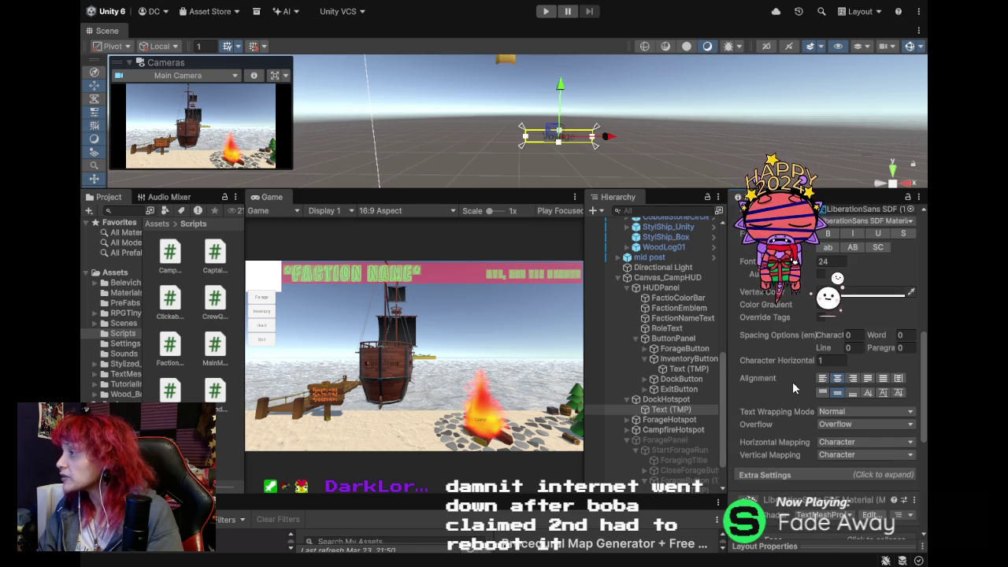
pyautogui.scroll(-2, 792, 381)
pyautogui.scroll(3, 792, 381)
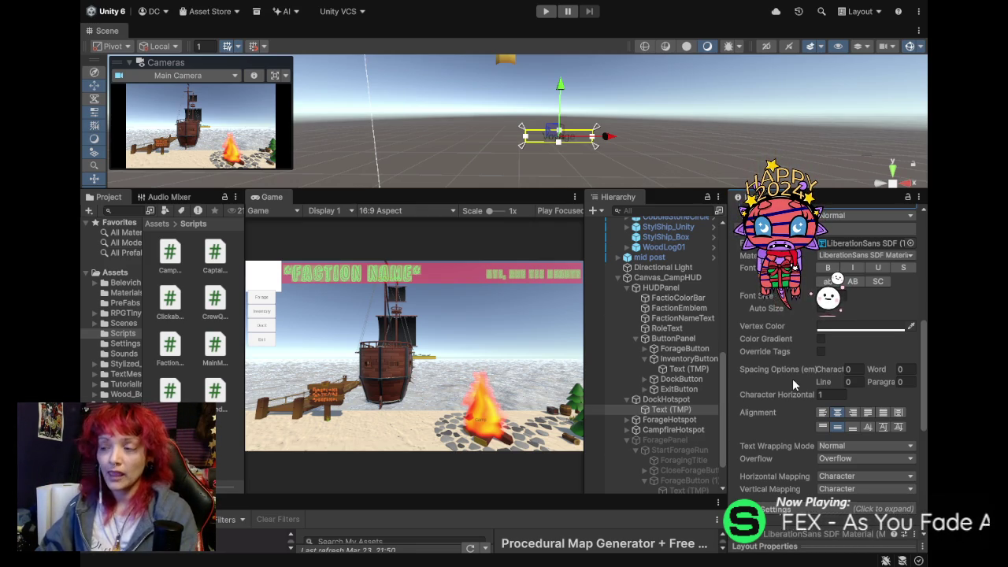
pyautogui.click(684, 348)
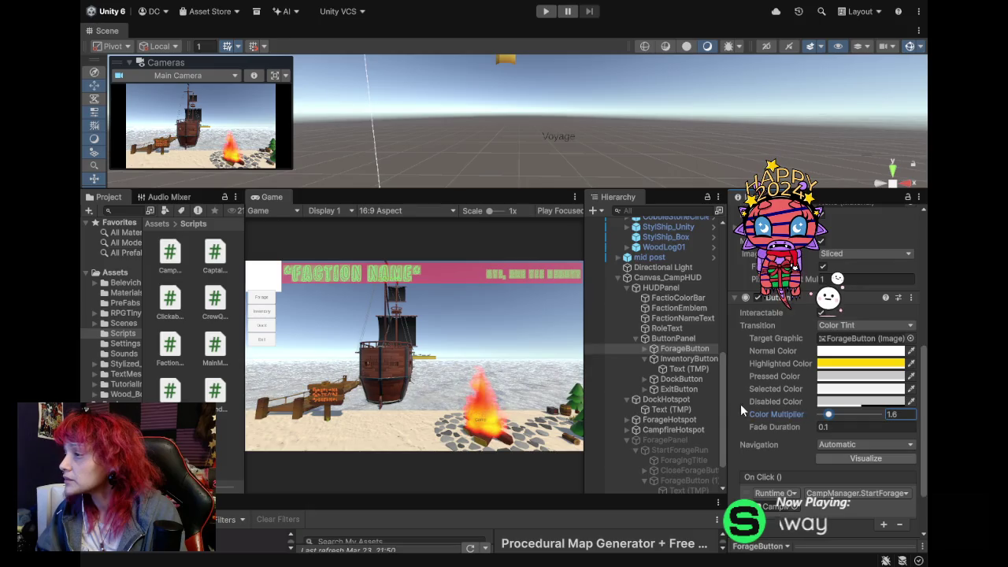
# Set the ForageButton's Fade Duration to 0.5.
pyautogui.click(834, 426)
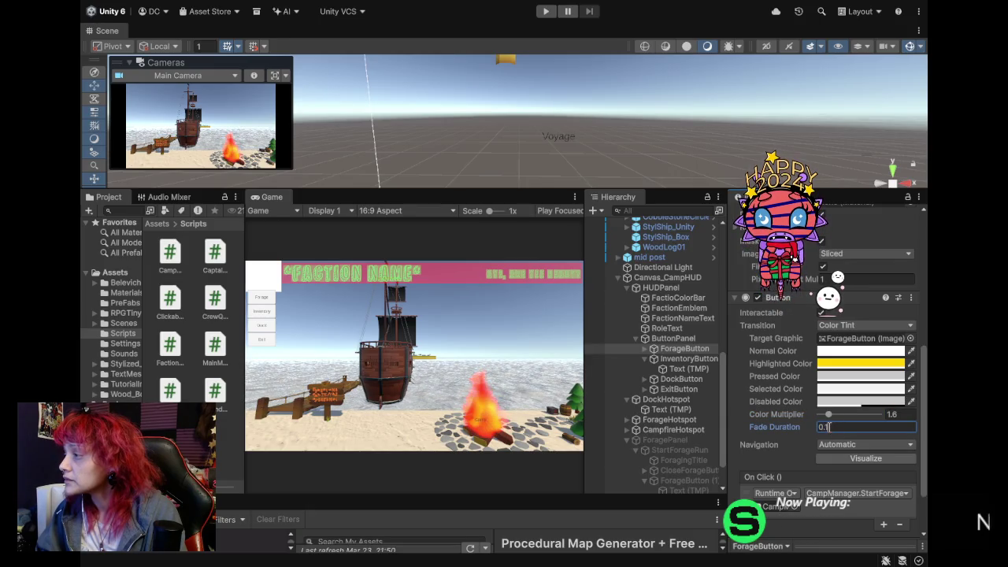
pyautogui.write('3')
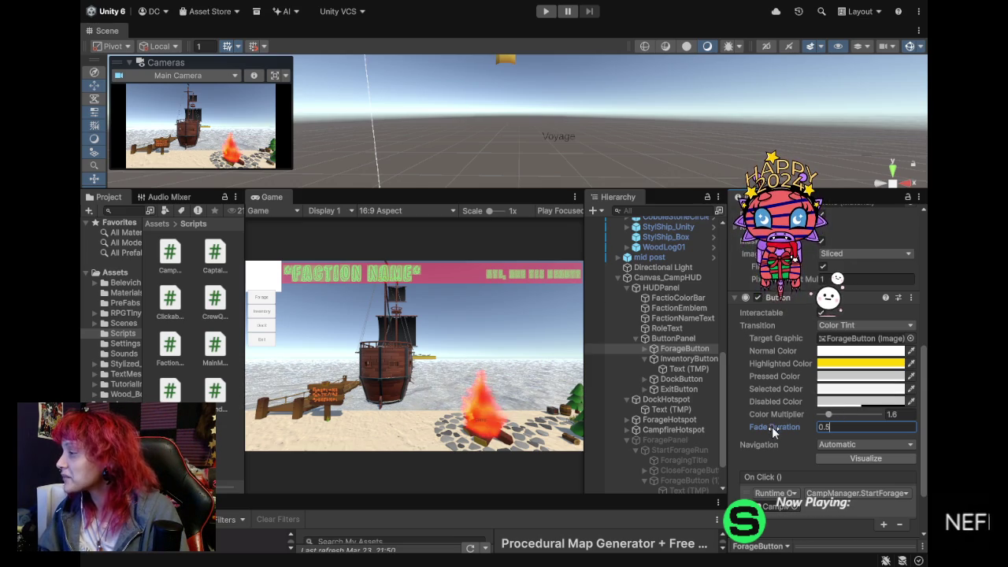
pyautogui.scroll(-2, 771, 427)
pyautogui.scroll(2, 774, 427)
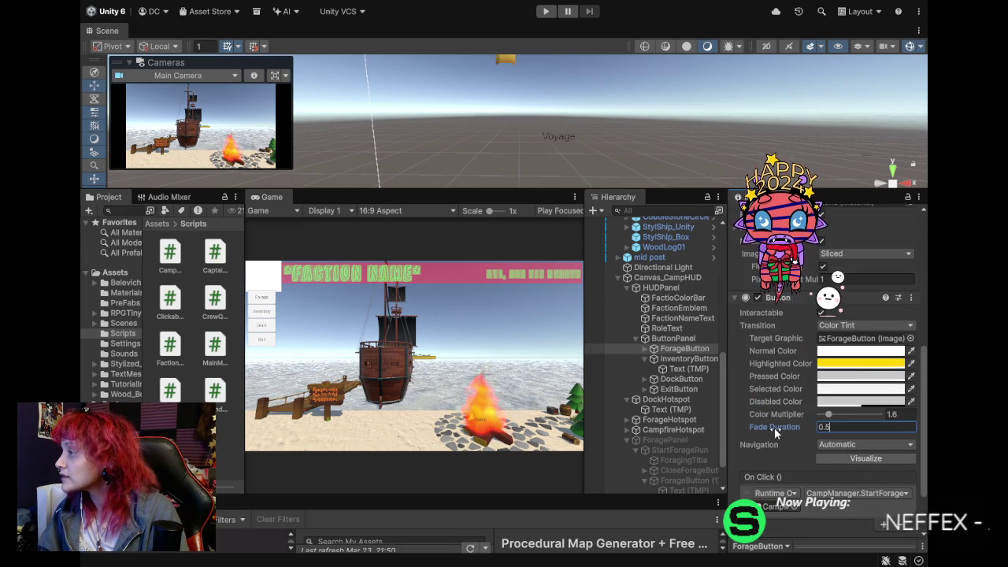
pyautogui.press('Return')
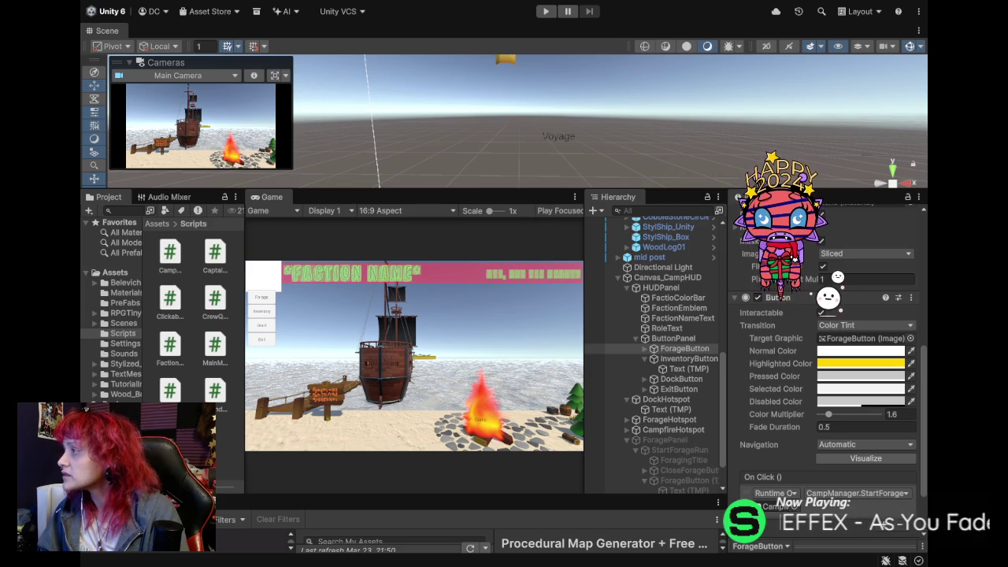
# Make the Pressed Color bright green with a 1.99 multiplier, then maximize the Game view.
pyautogui.moveTo(912, 277)
pyautogui.mouseDown()
pyautogui.moveTo(900, 264)
pyautogui.moveTo(919, 262)
pyautogui.moveTo(921, 243)
pyautogui.moveTo(901, 242)
pyautogui.moveTo(928, 243)
pyautogui.moveTo(915, 376)
pyautogui.moveTo(927, 376)
pyautogui.moveTo(898, 322)
pyautogui.mouseUp()
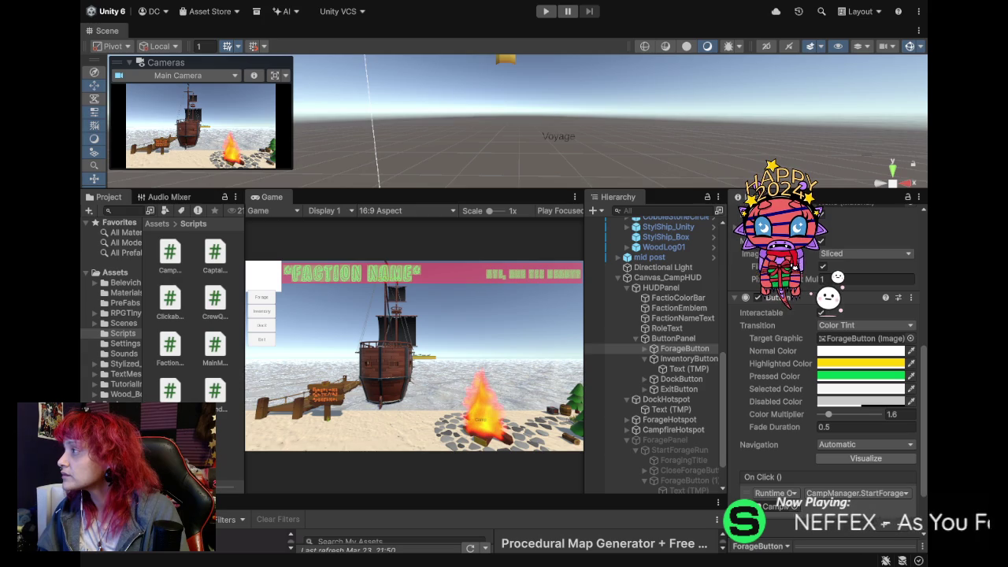
pyautogui.click(774, 376)
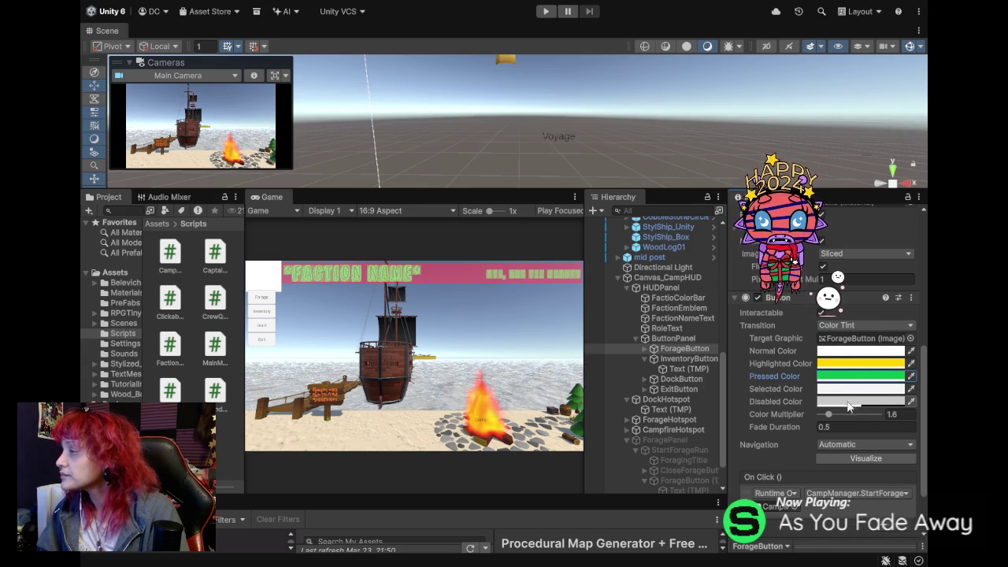
pyautogui.moveTo(828, 415); pyautogui.dragTo(833, 414)
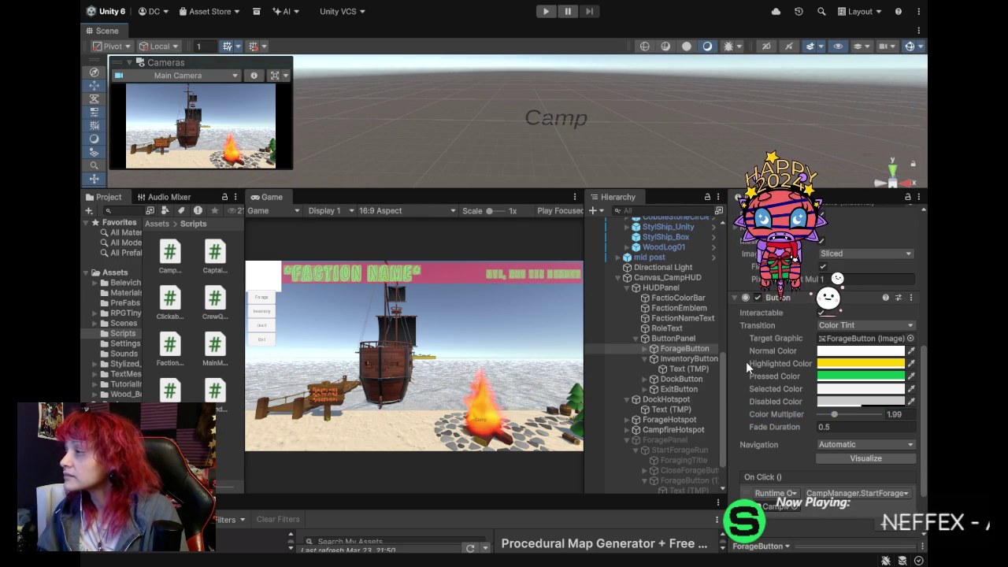
pyautogui.scroll(3, 770, 415)
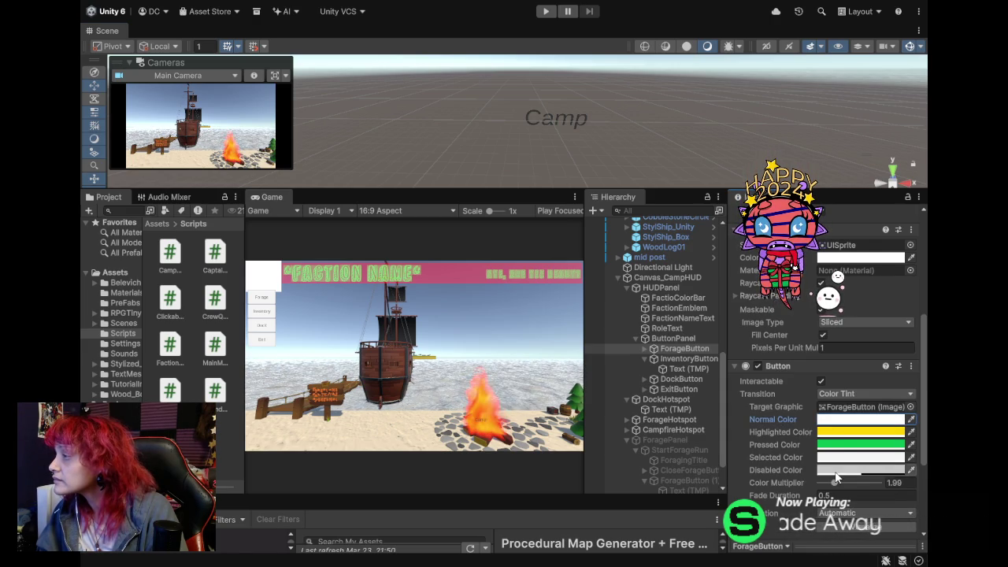
pyautogui.click(784, 394)
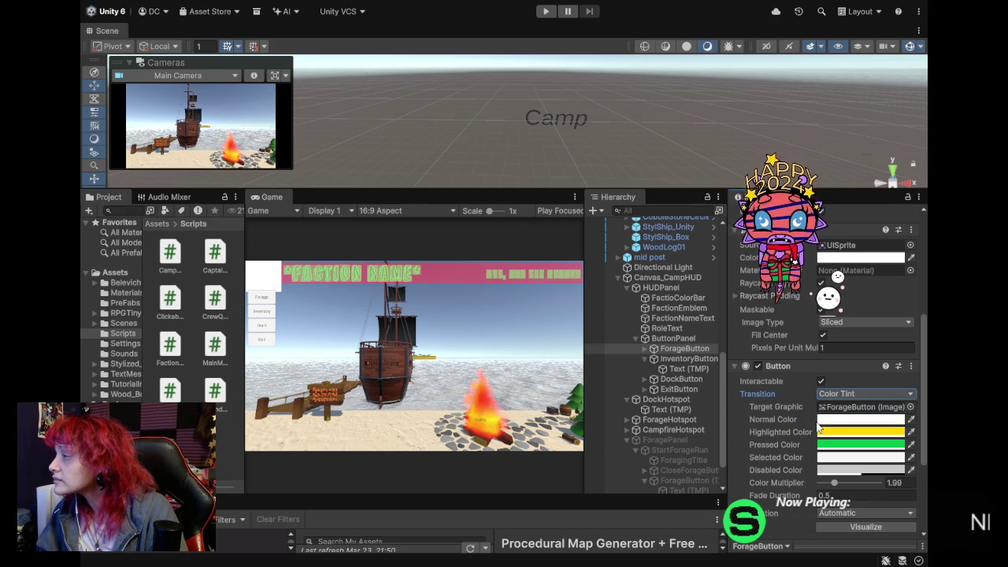
pyautogui.scroll(-2, 791, 472)
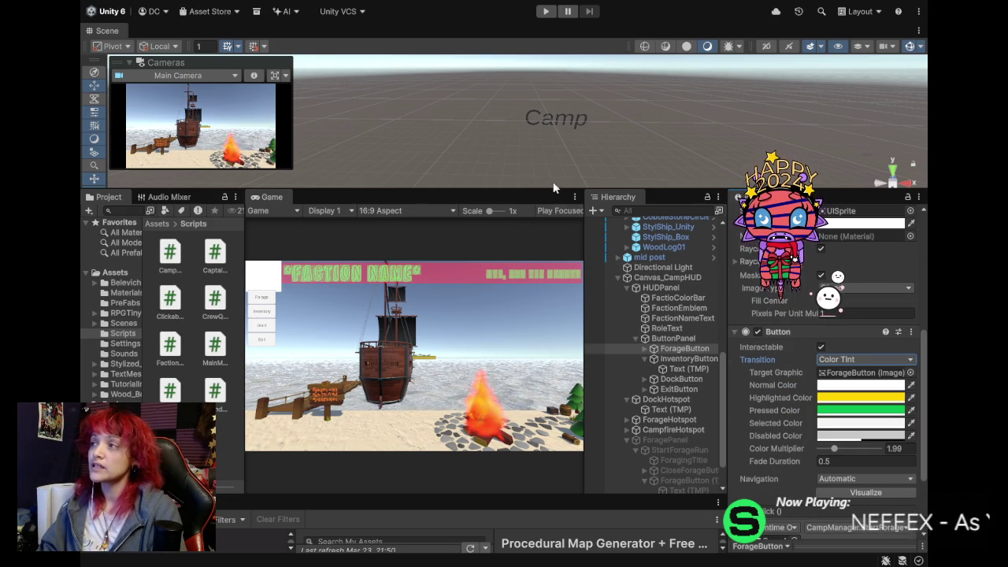
pyautogui.doubleClick(279, 200)
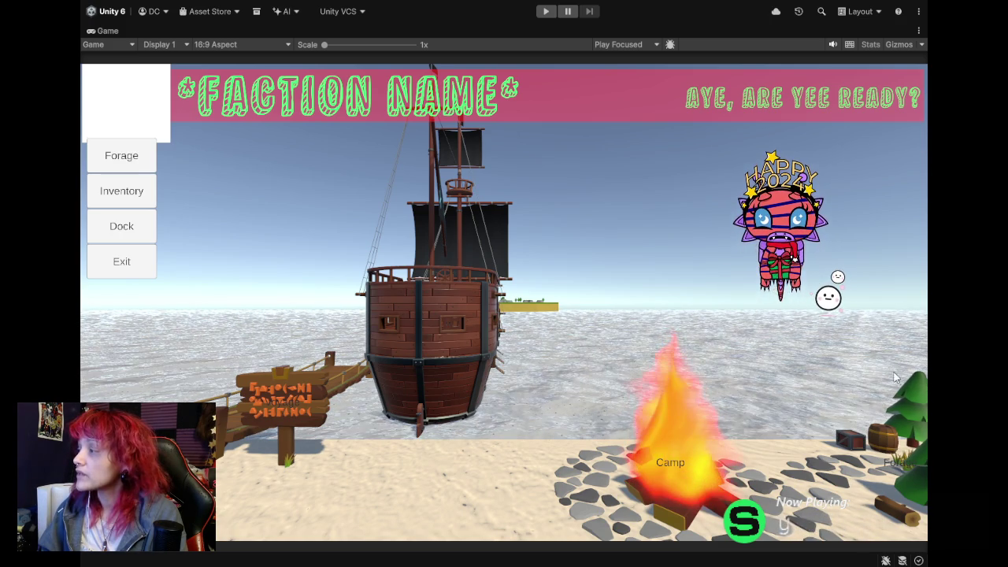
# Playtest the camp scene, pressing Forage, then stop and restore the normal editor layout.
pyautogui.click(543, 11)
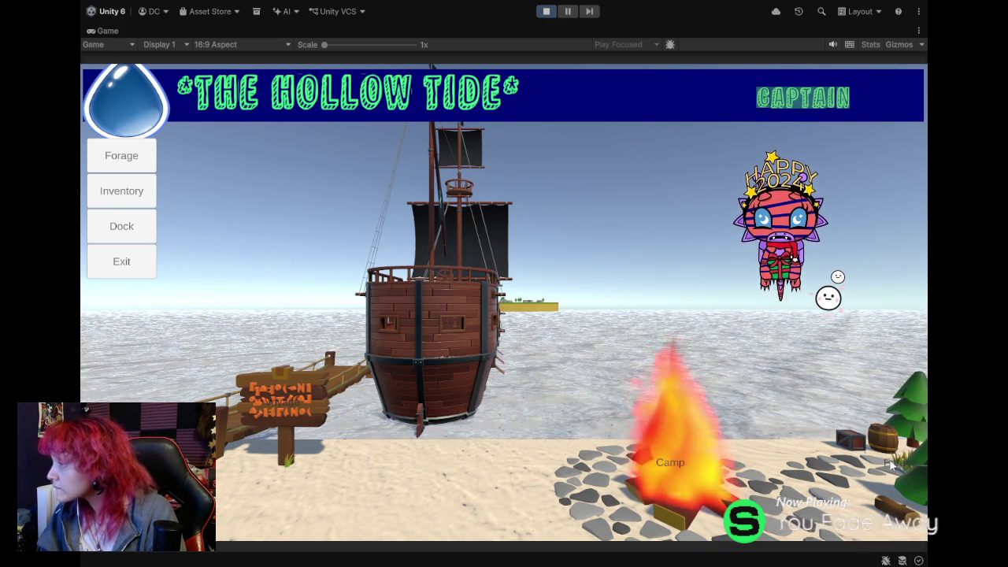
pyautogui.click(546, 11)
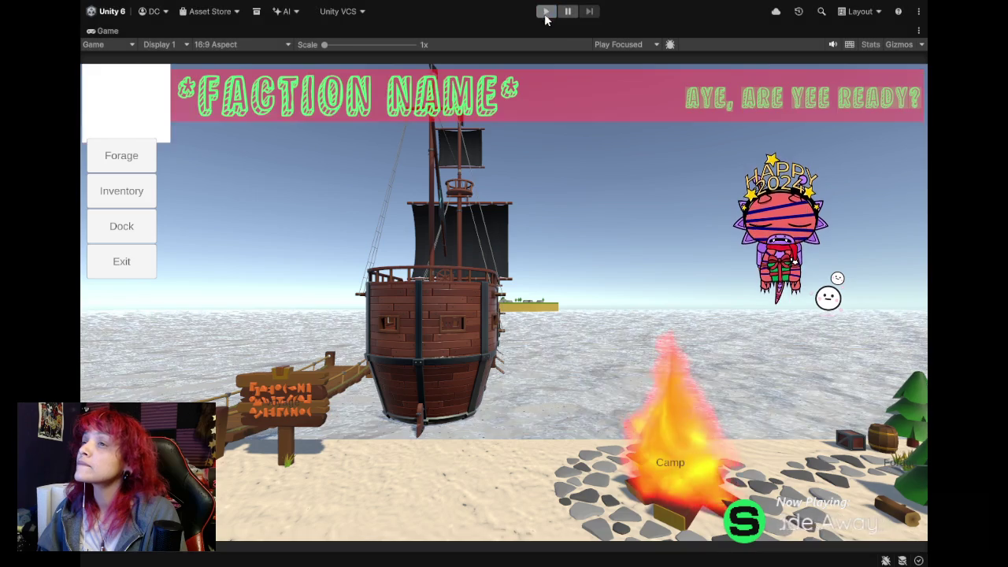
pyautogui.click(544, 12)
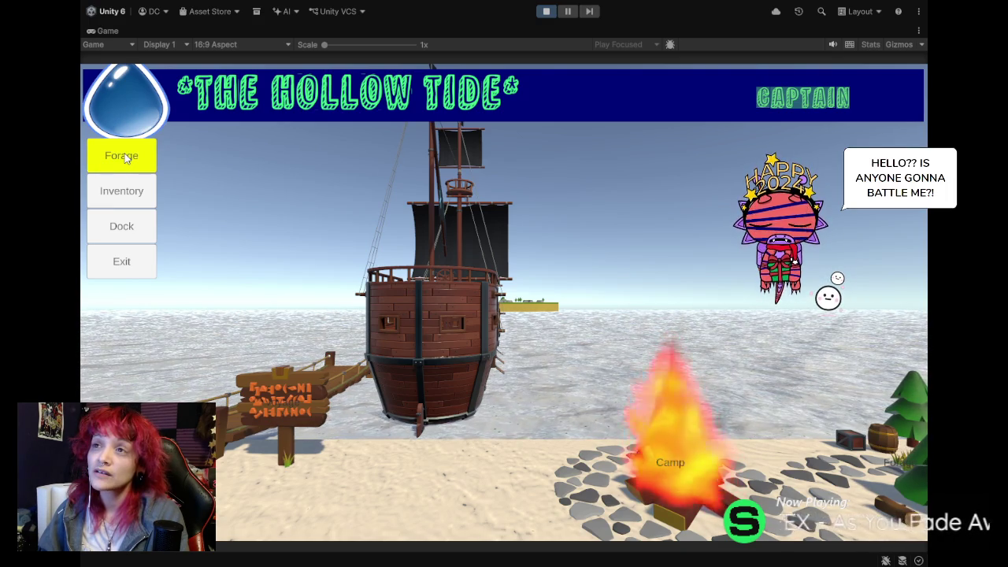
pyautogui.click(126, 157)
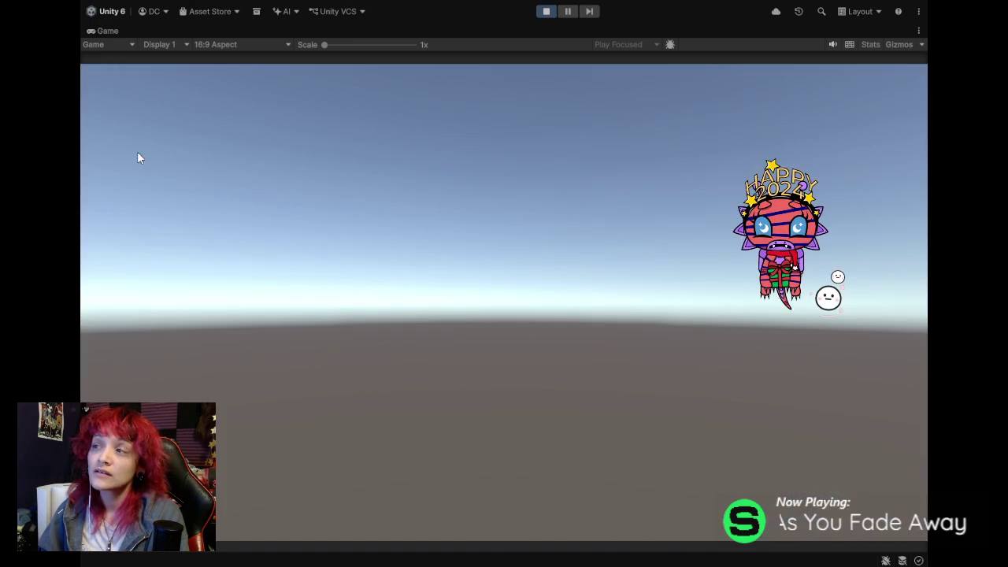
pyautogui.click(545, 12)
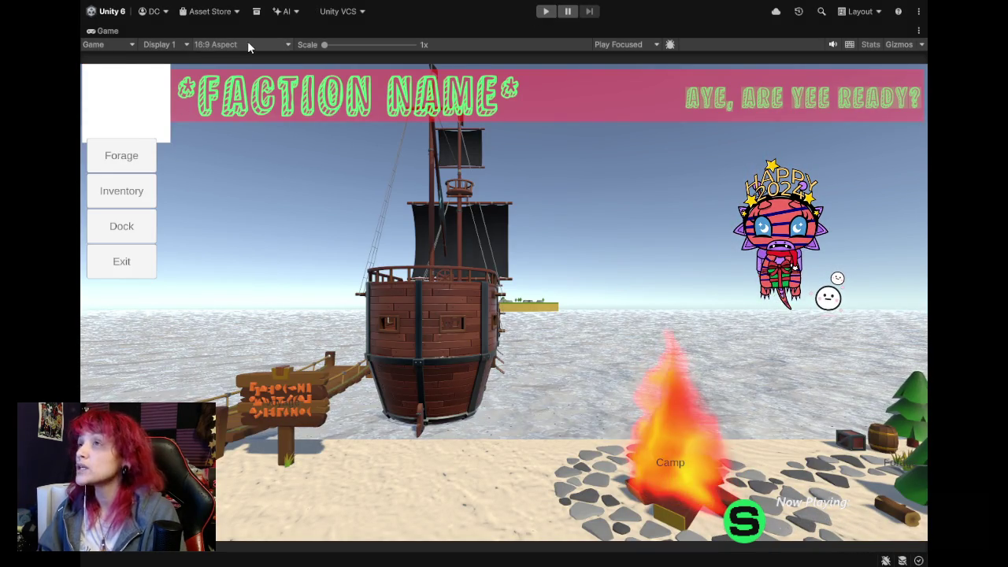
pyautogui.doubleClick(100, 33)
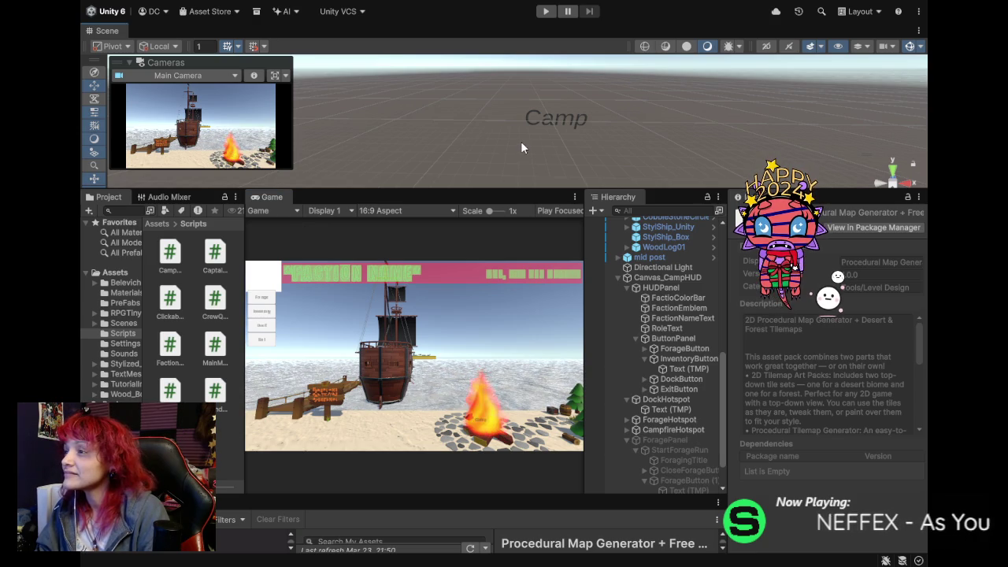
pyautogui.moveTo(521, 141)
pyautogui.mouseDown()
pyautogui.moveTo(478, 138)
pyautogui.moveTo(462, 103)
pyautogui.moveTo(556, 70)
pyautogui.moveTo(493, 118)
pyautogui.mouseUp()
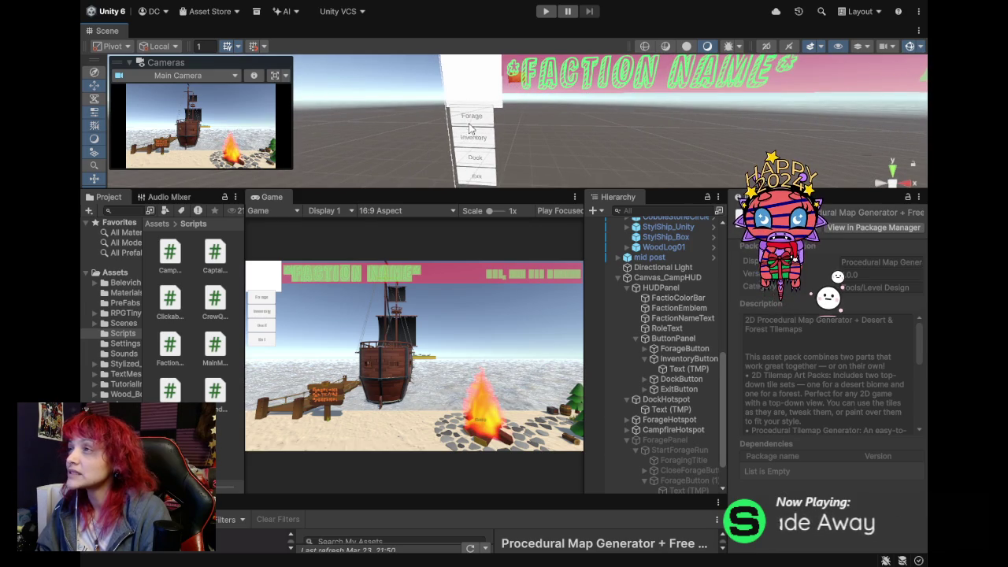
pyautogui.click(469, 125)
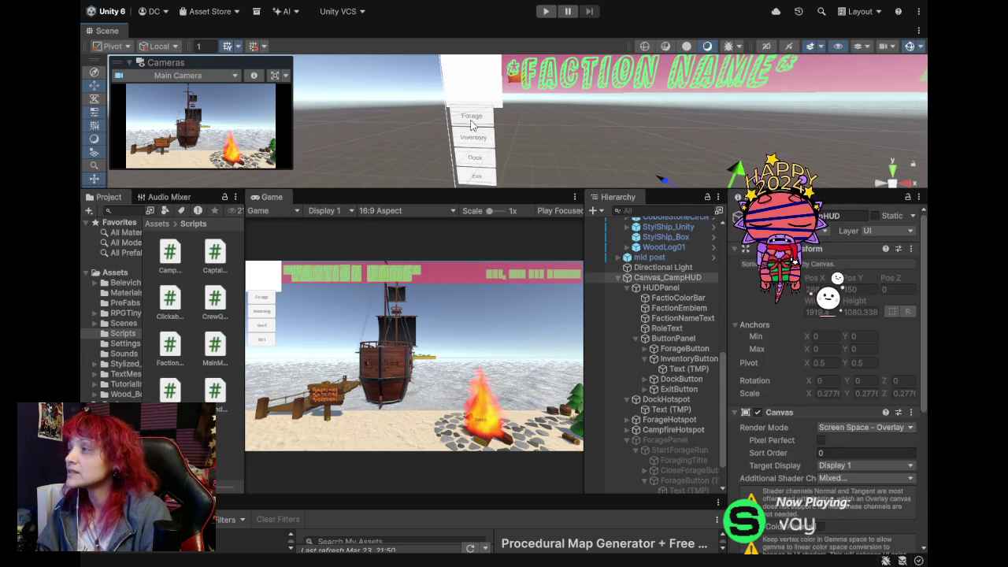
pyautogui.click(470, 125)
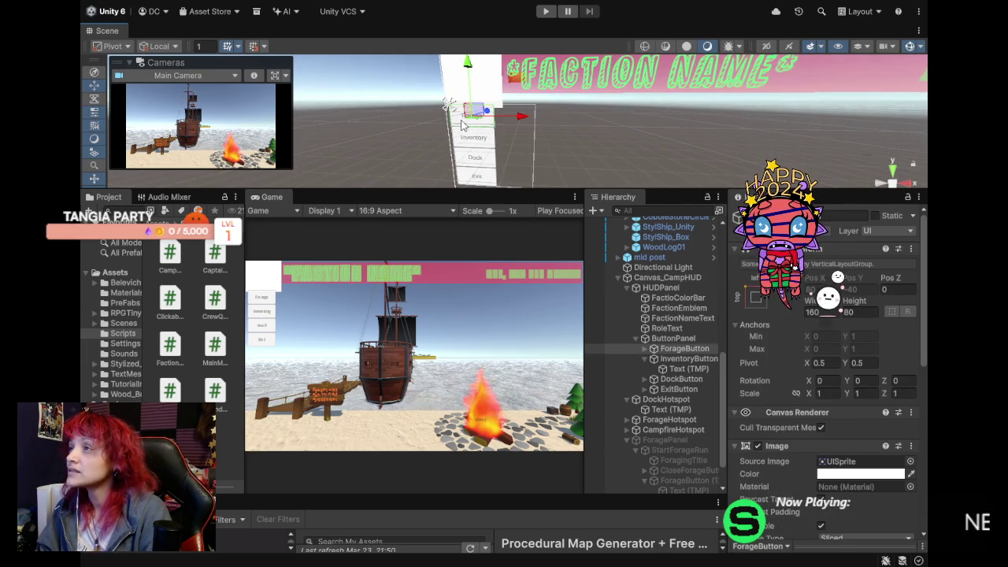
pyautogui.click(471, 125)
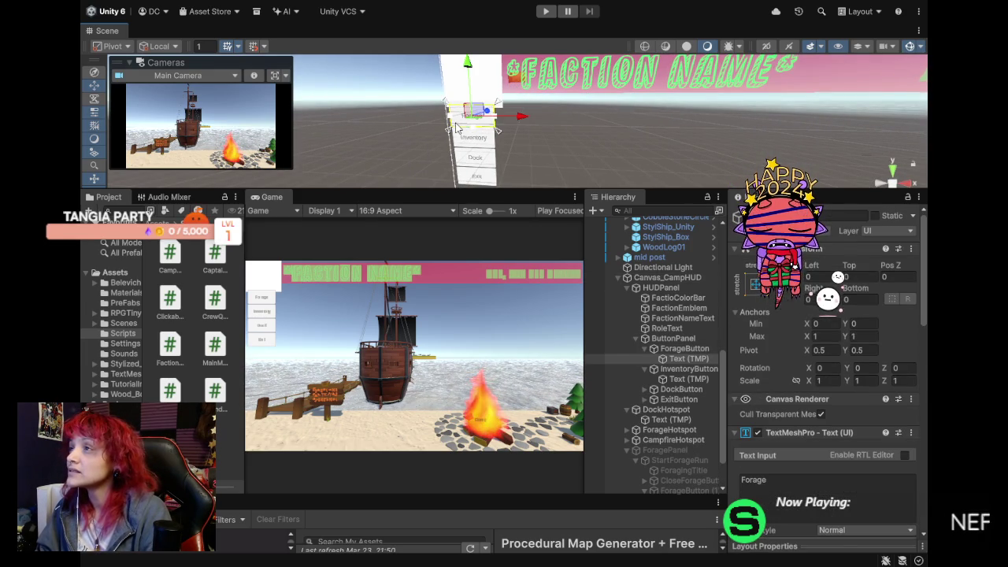
pyautogui.click(677, 349)
pyautogui.scroll(-5, 787, 424)
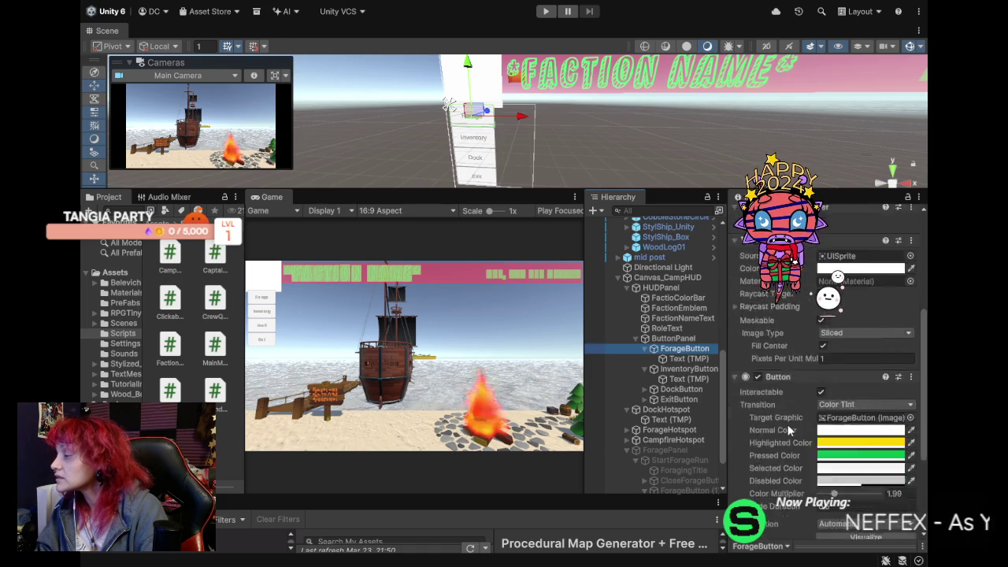
pyautogui.scroll(-3, 785, 432)
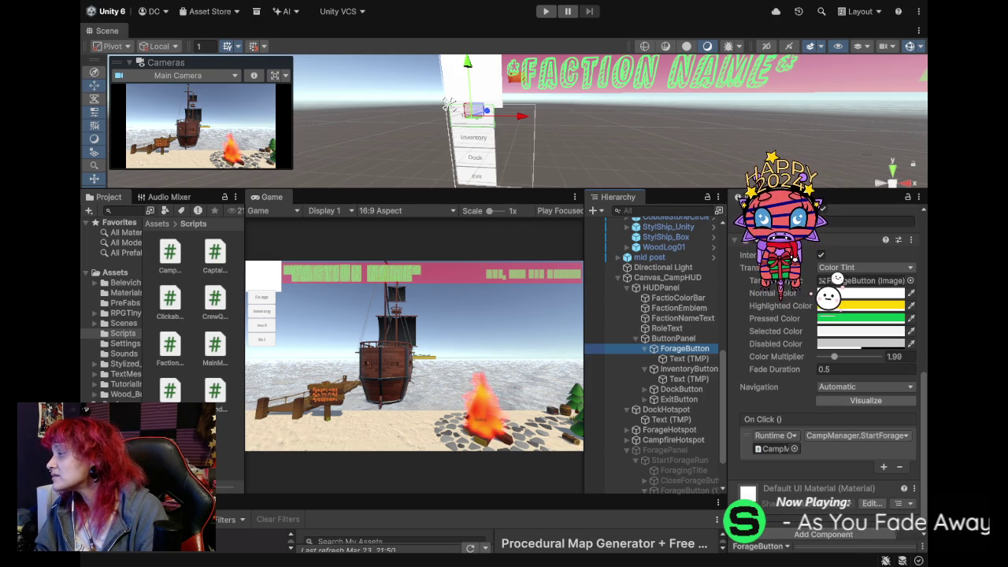
pyautogui.click(815, 467)
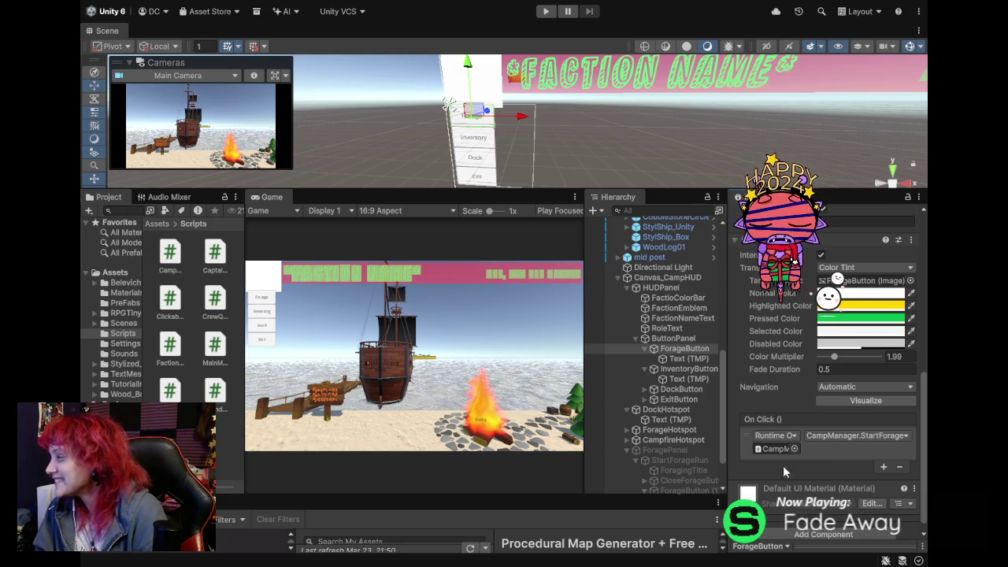
pyautogui.click(685, 358)
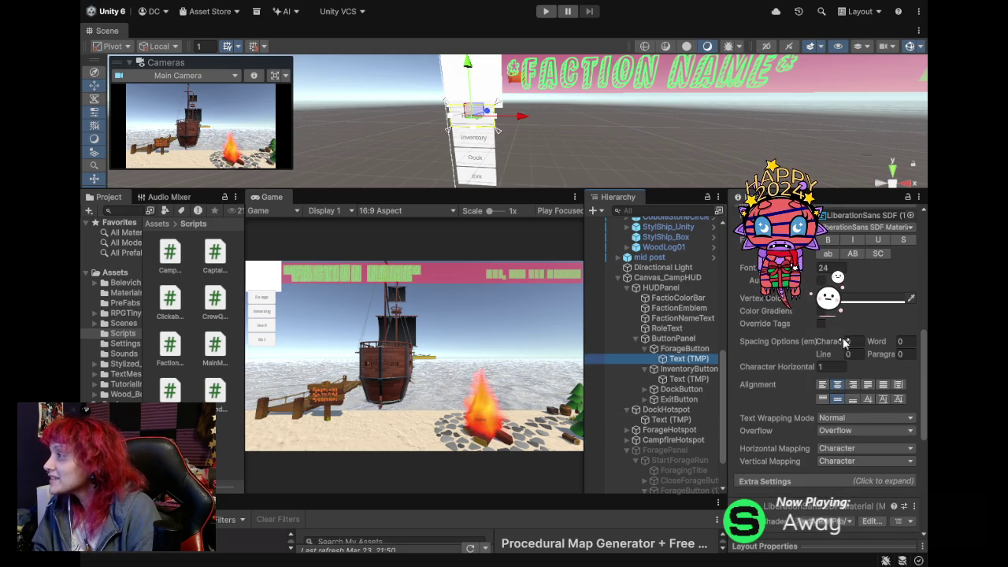
pyautogui.scroll(2, 925, 350)
pyautogui.moveTo(926, 351); pyautogui.dragTo(927, 255)
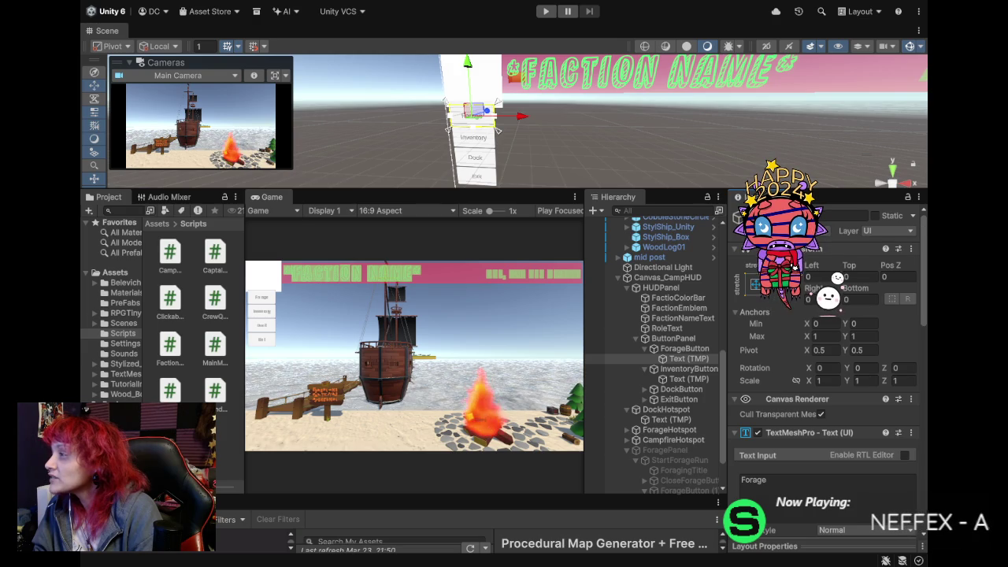
pyautogui.click(664, 348)
pyautogui.moveTo(551, 135)
pyautogui.mouseDown()
pyautogui.moveTo(676, 200)
pyautogui.moveTo(776, 183)
pyautogui.moveTo(579, 219)
pyautogui.moveTo(506, 192)
pyautogui.mouseUp()
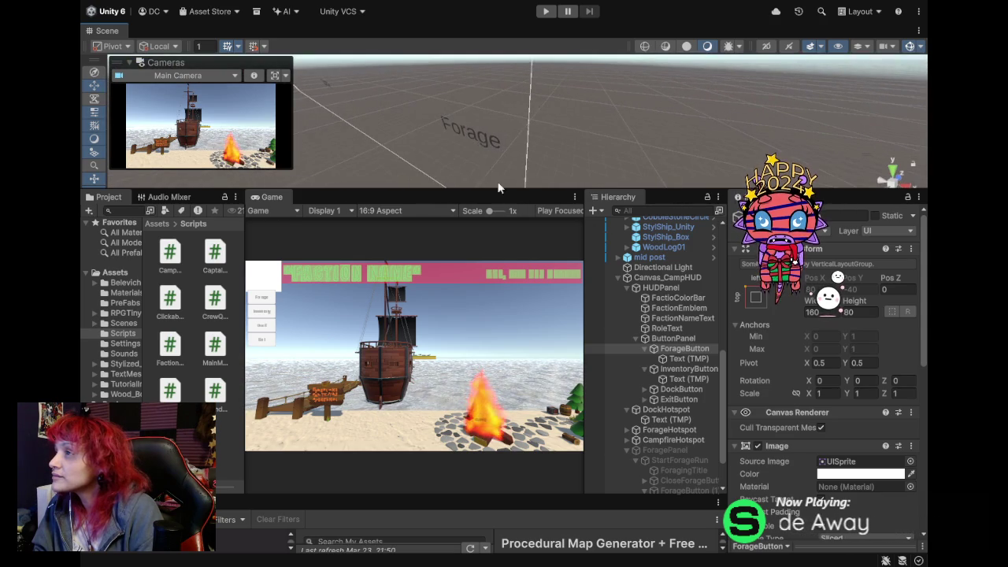
# Select ForageHotspot, expand it to show its text child keeping its name, and orbit around it.
pyautogui.click(479, 127)
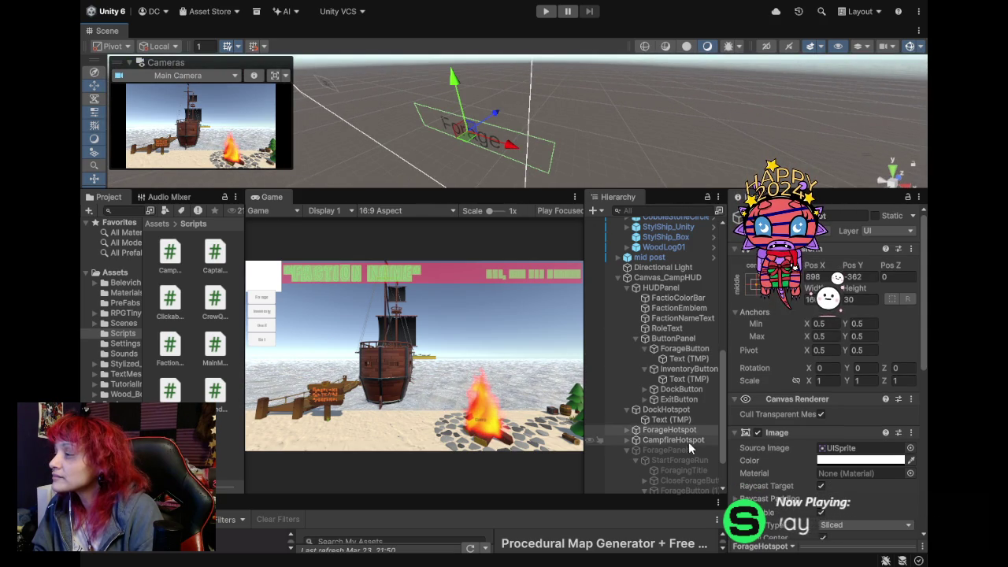
pyautogui.click(626, 430)
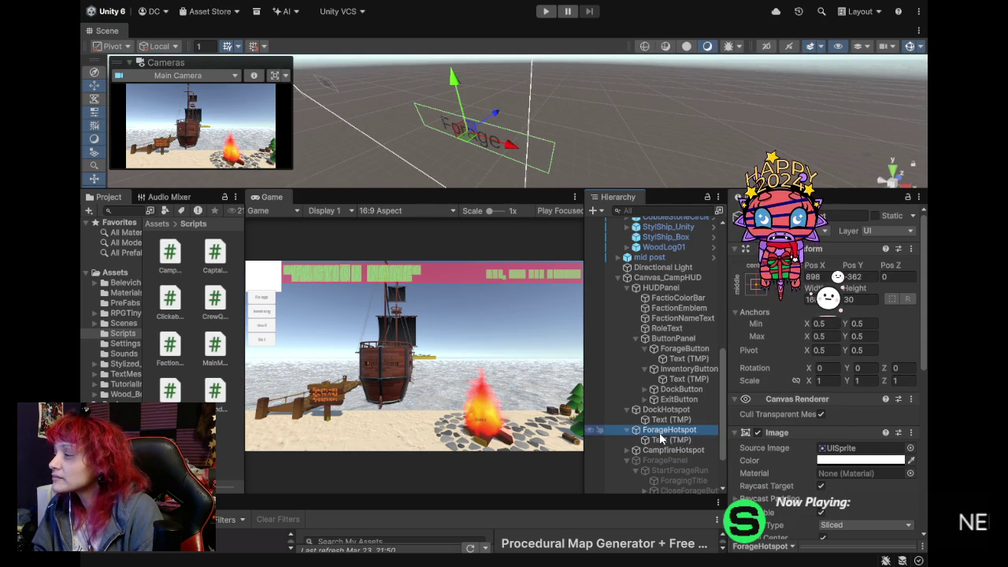
pyautogui.click(662, 430)
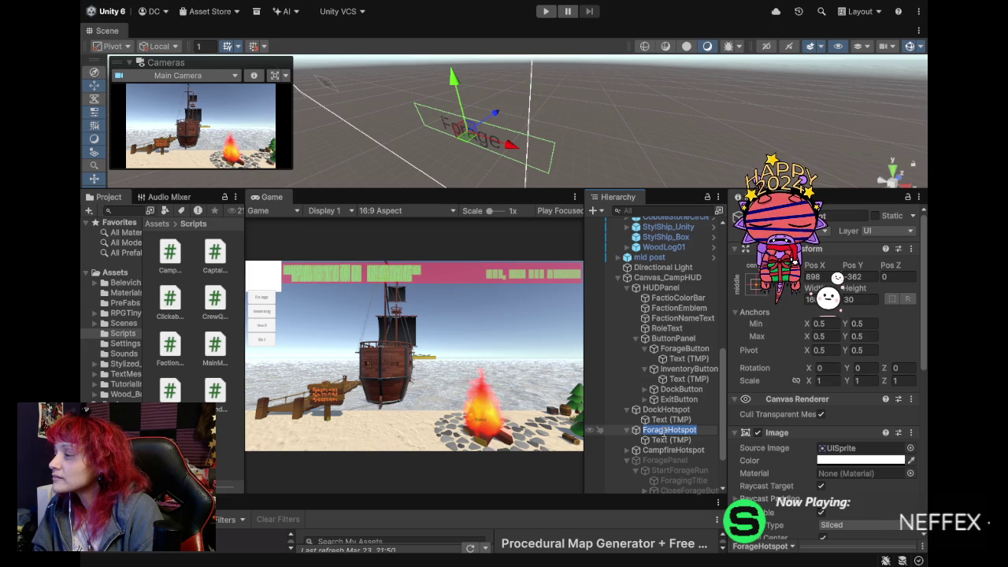
pyautogui.press('Return')
pyautogui.moveTo(512, 170)
pyautogui.mouseDown()
pyautogui.moveTo(622, 117)
pyautogui.moveTo(581, 104)
pyautogui.mouseUp()
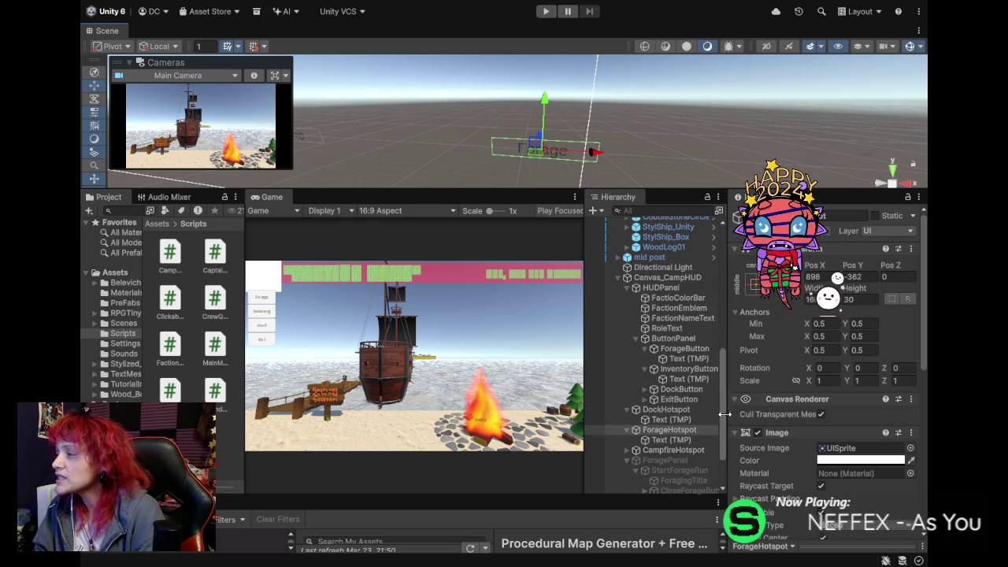
pyautogui.moveTo(722, 414); pyautogui.dragTo(728, 438)
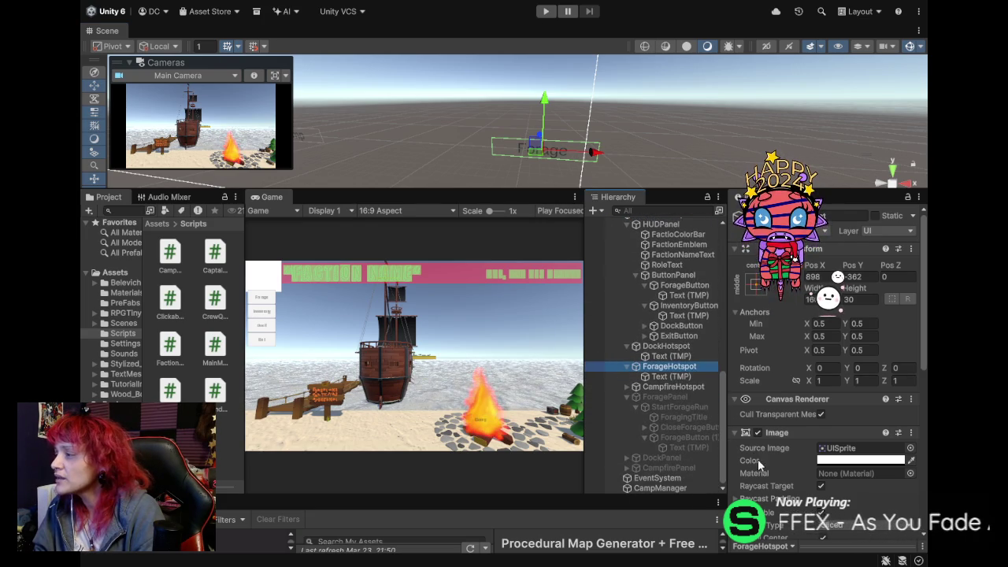
# Set ForageHotspot's normal and highlighted tints, colour multiplier about 2.25, and fade duration 0.5.
pyautogui.scroll(-5, 766, 462)
pyautogui.scroll(-2, 769, 464)
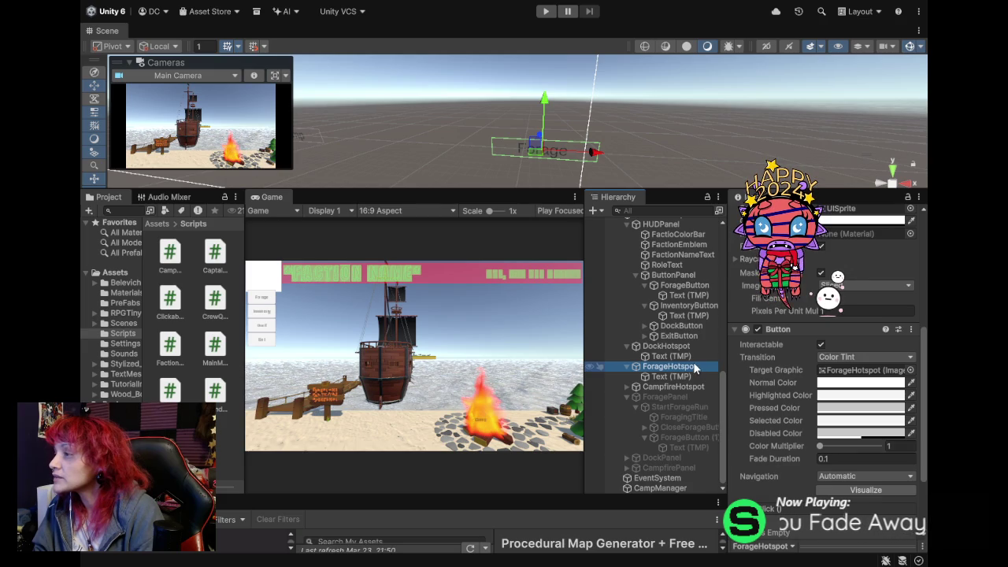
pyautogui.click(871, 386)
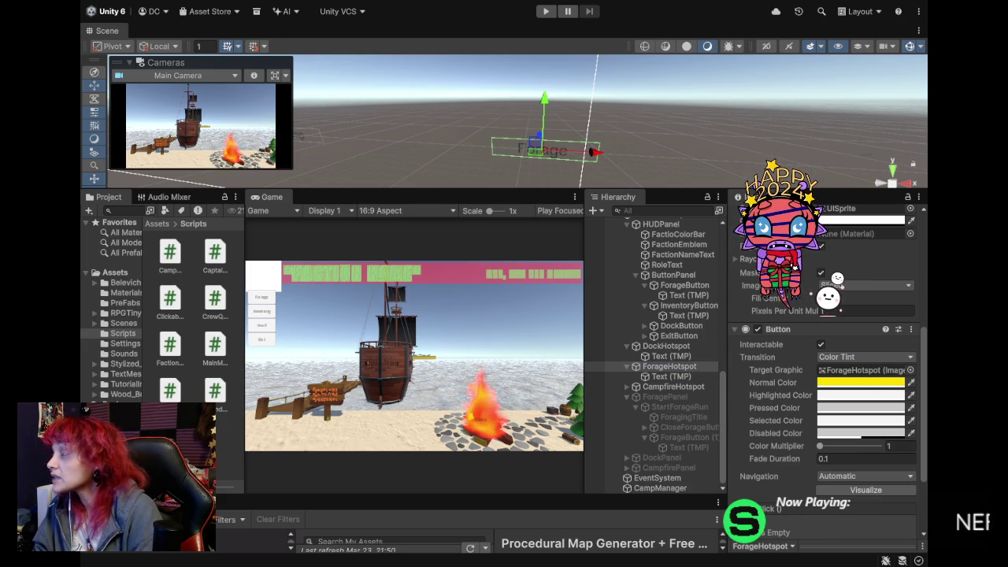
pyautogui.click(858, 397)
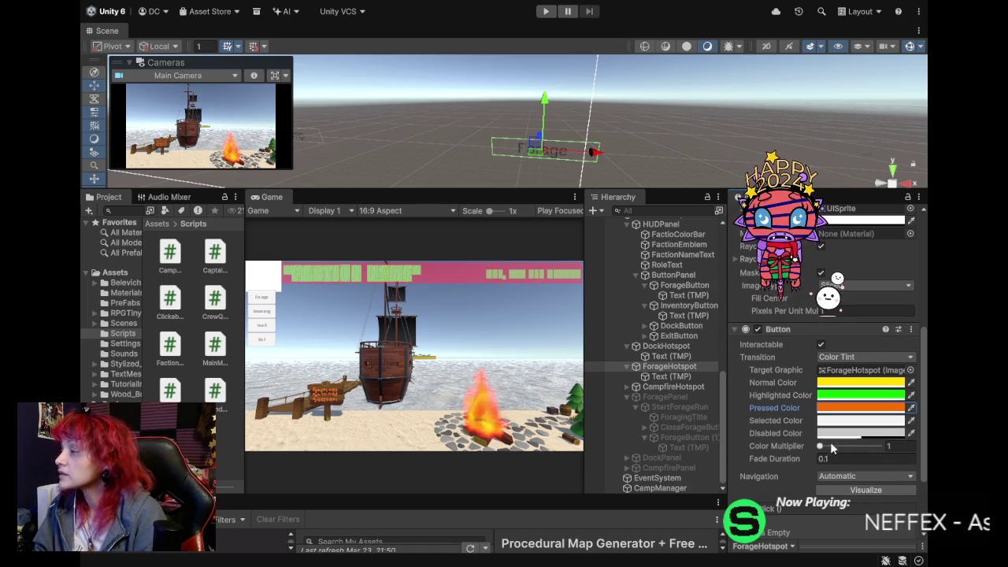
pyautogui.moveTo(820, 446); pyautogui.dragTo(840, 448)
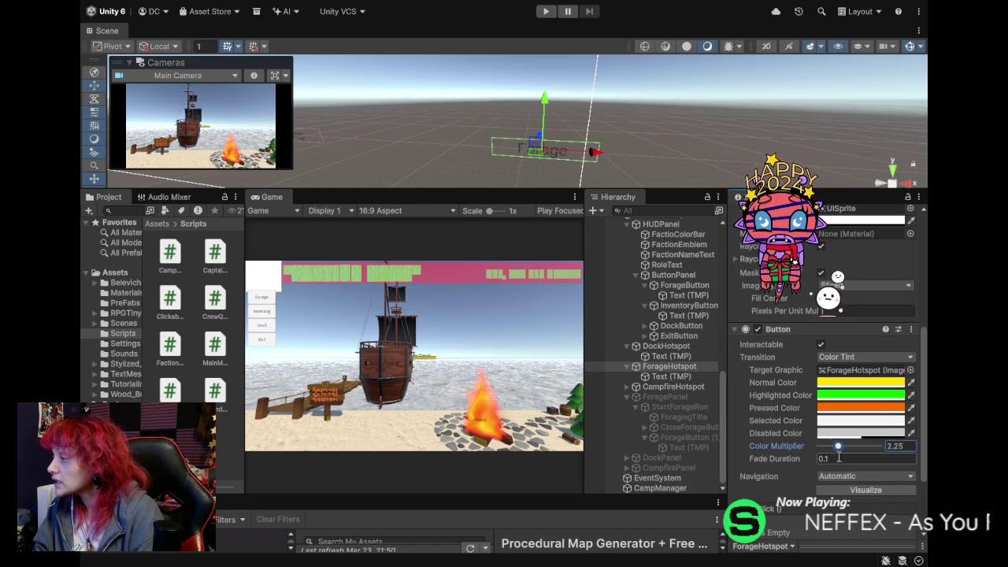
pyautogui.click(836, 459)
pyautogui.write('0.5')
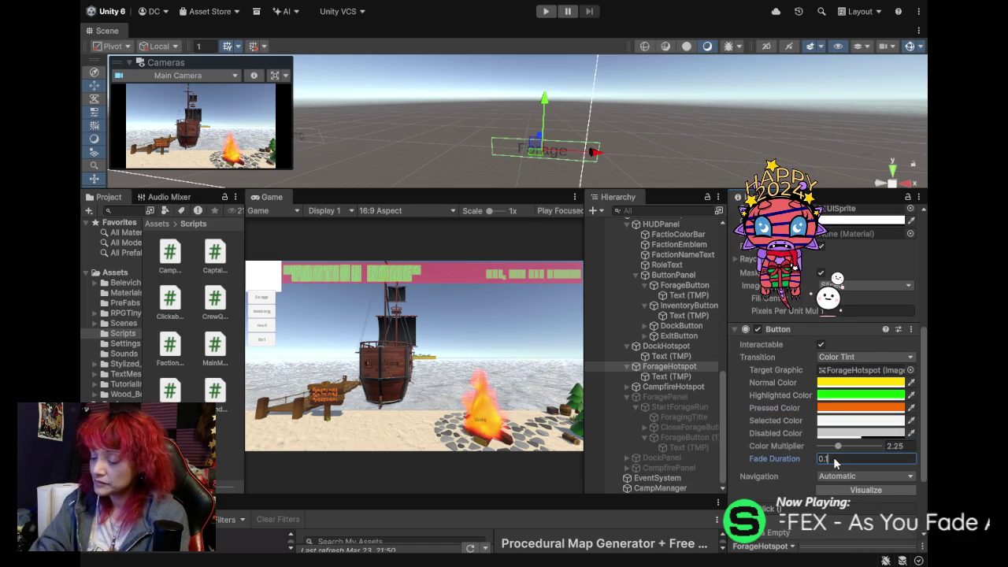
pyautogui.press('Tab')
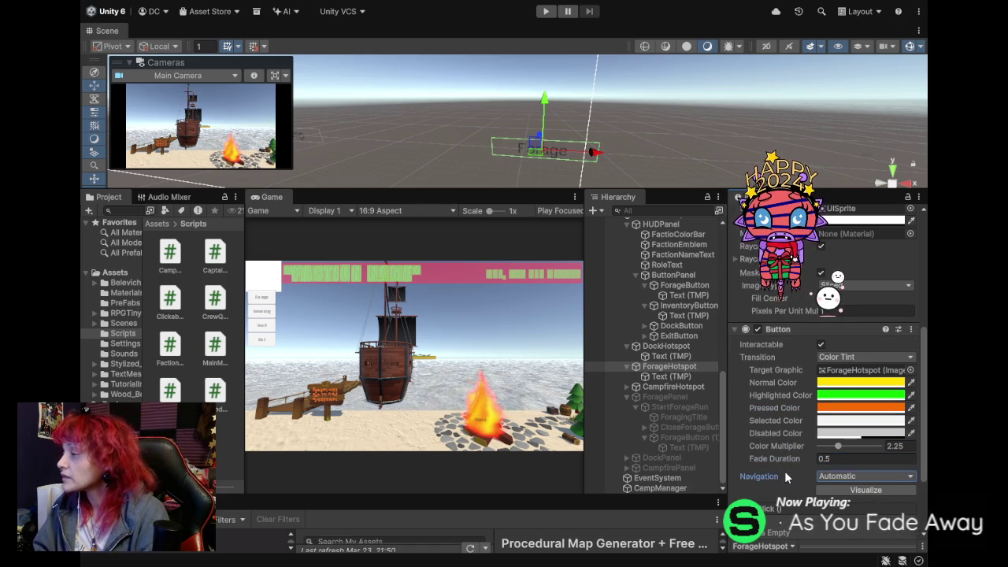
# Add an On Click entry calling CampManager.StartForage to ForageHotspot, then start the game.
pyautogui.scroll(-2, 784, 471)
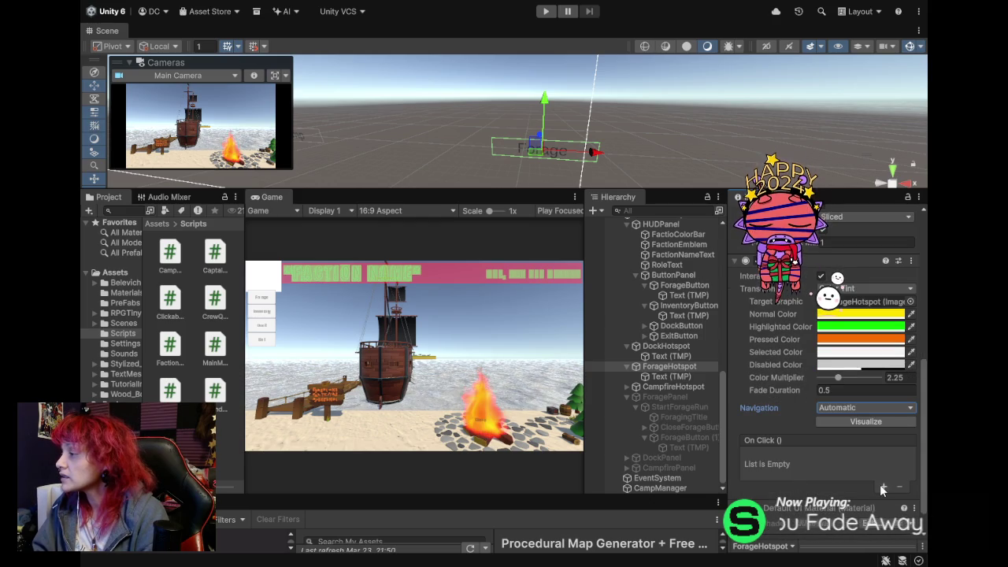
pyautogui.click(882, 486)
pyautogui.moveTo(674, 419); pyautogui.dragTo(751, 485)
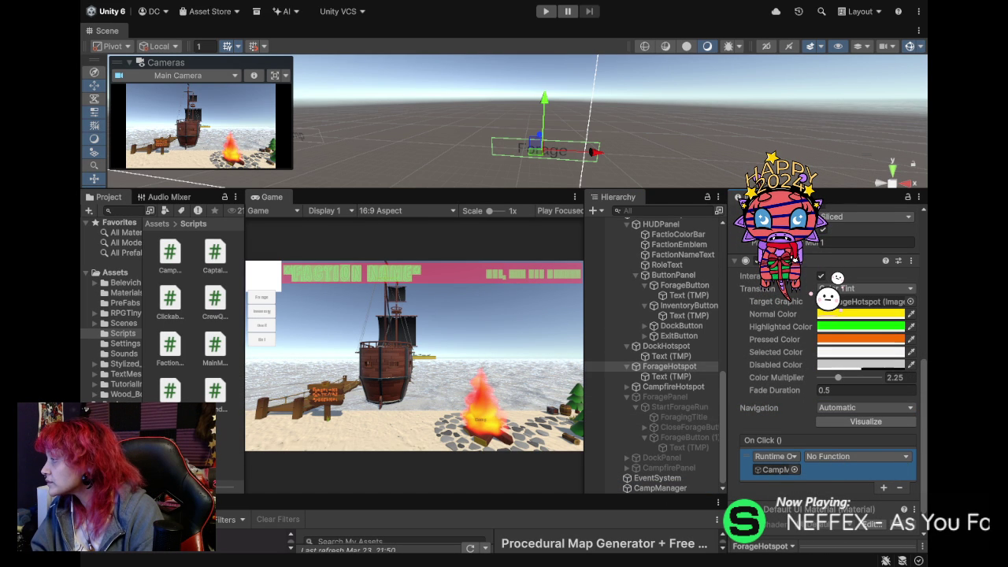
pyautogui.click(793, 484)
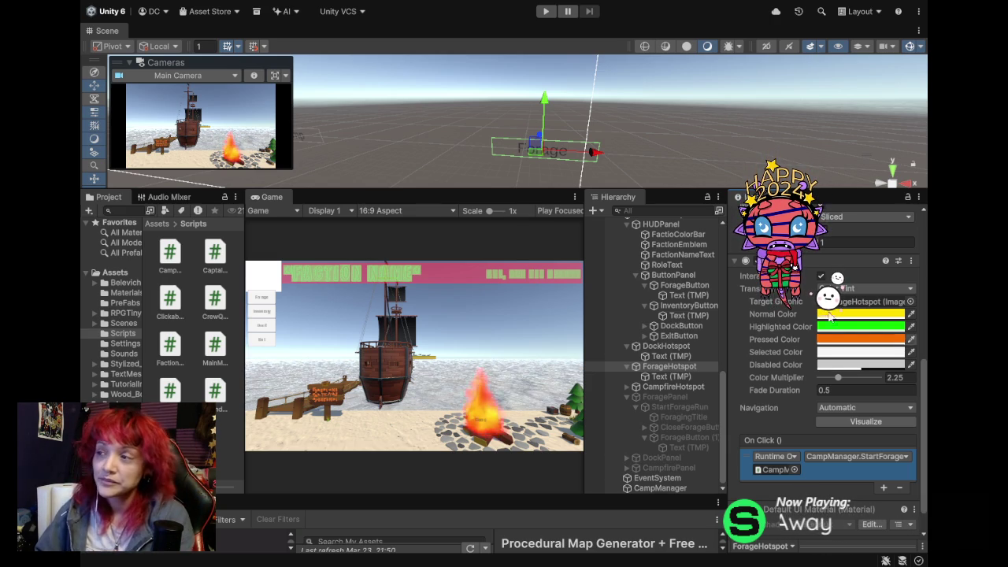
pyautogui.click(545, 13)
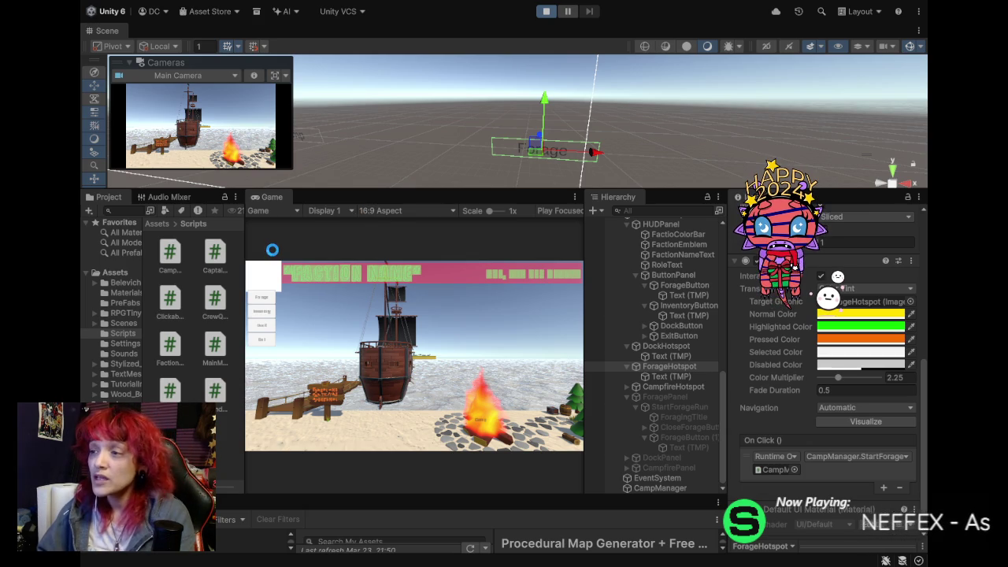
# Maximize the Game view, click the Camp hotspot to test its popup, then stop the game.
pyautogui.doubleClick(269, 197)
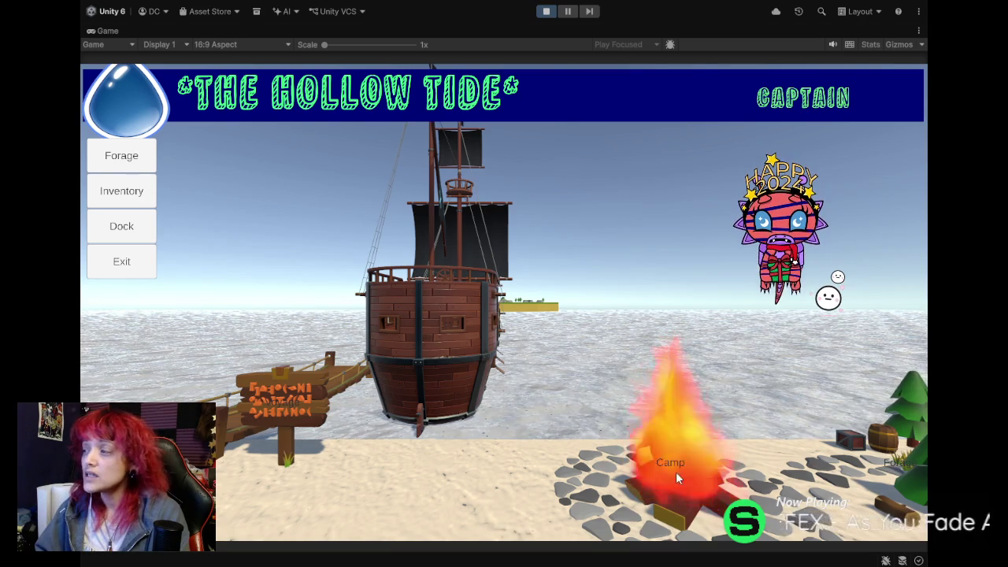
pyautogui.click(890, 462)
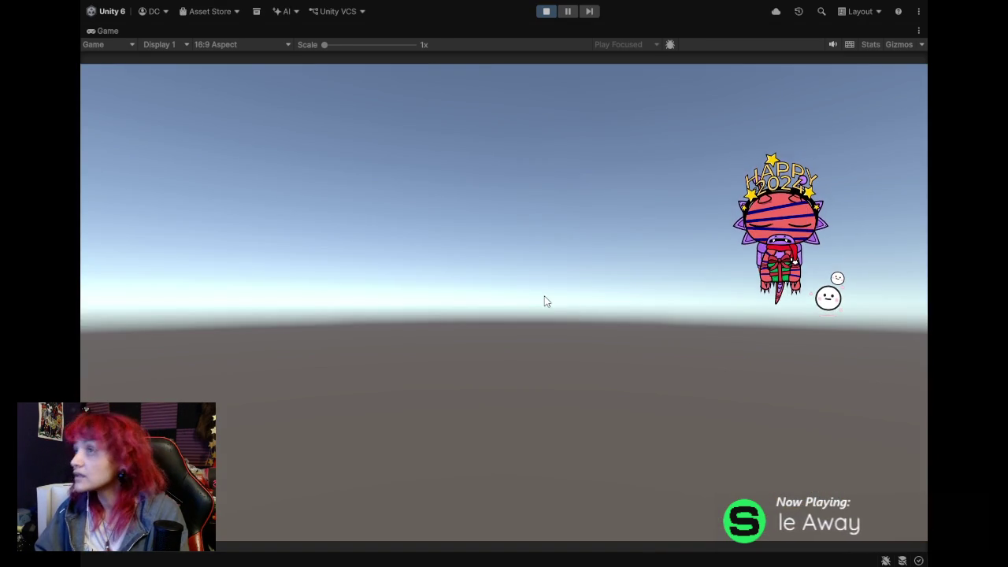
pyautogui.click(541, 17)
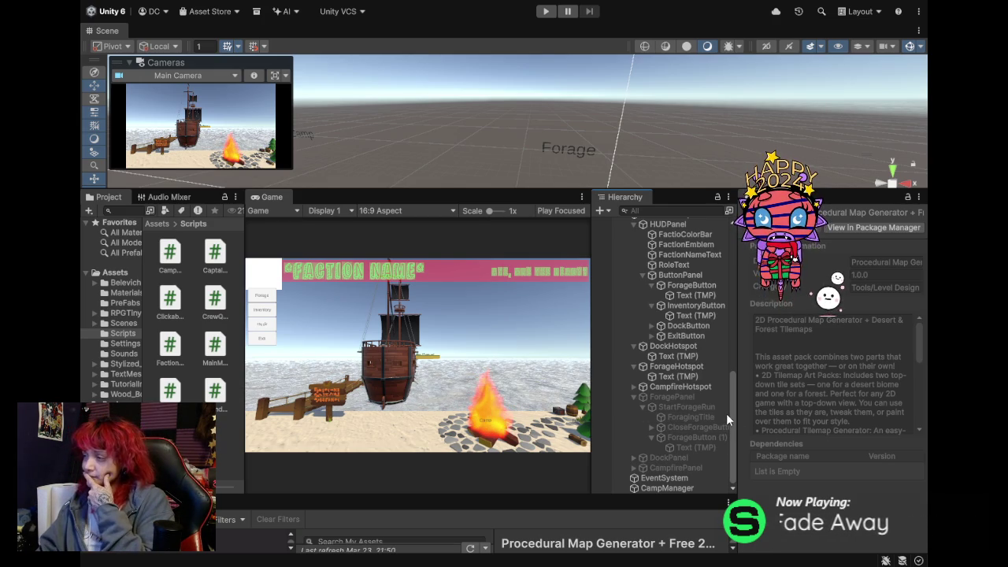
# Look over CampfireHotspot, StartForageRun and ForagePanel, then show ForageButton's Button component settings.
pyautogui.click(694, 386)
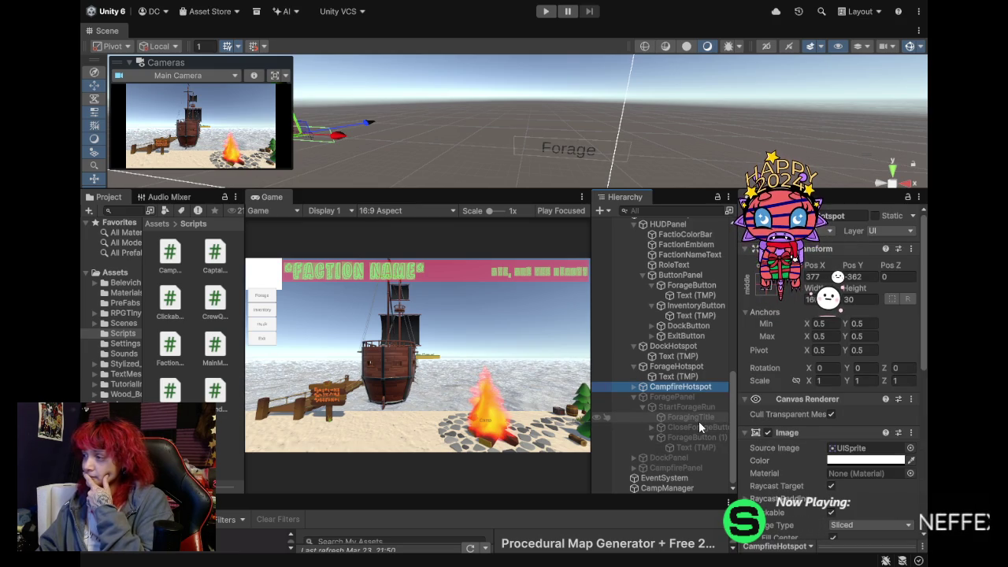
pyautogui.click(690, 407)
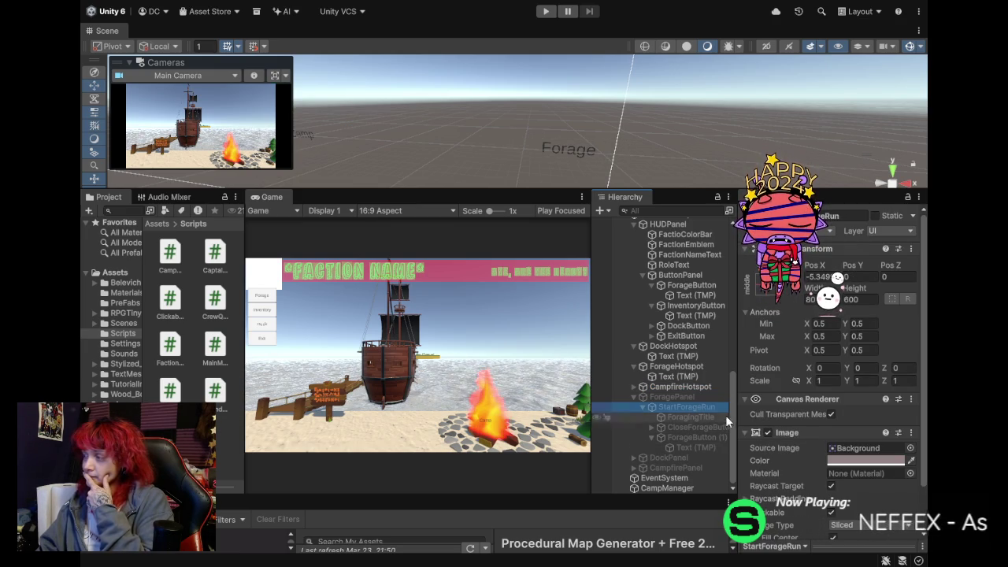
pyautogui.scroll(-2, 771, 412)
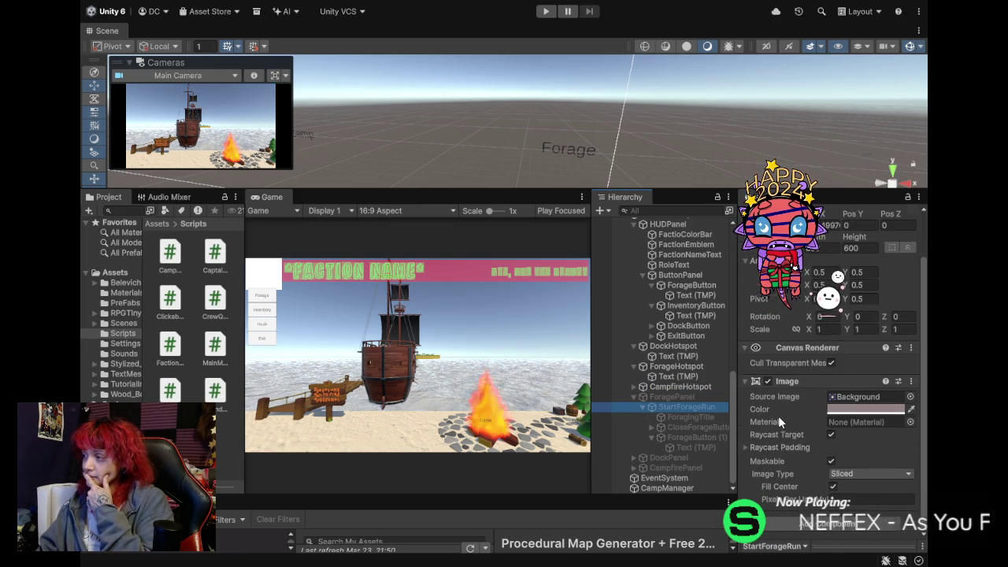
pyautogui.scroll(2, 778, 415)
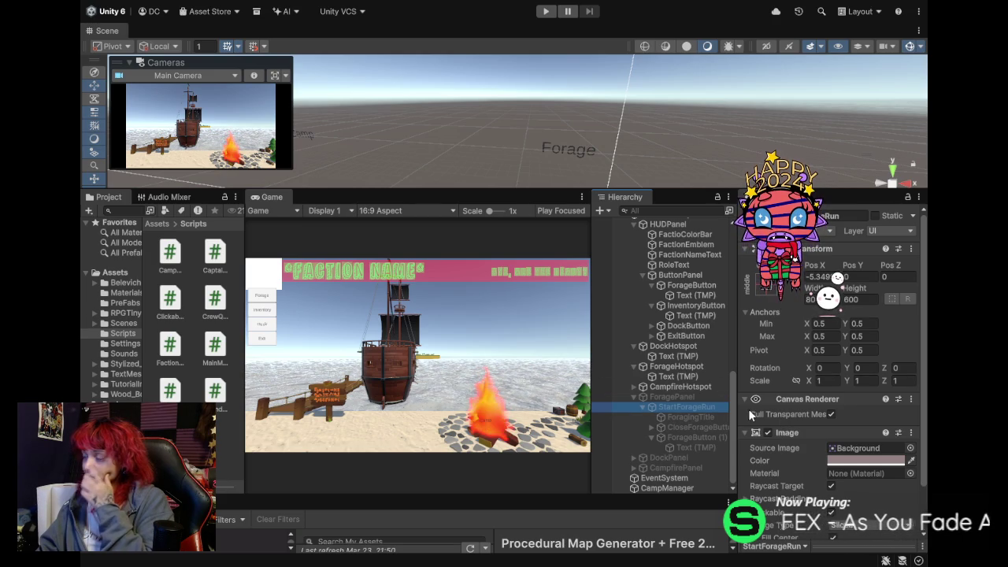
pyautogui.click(676, 399)
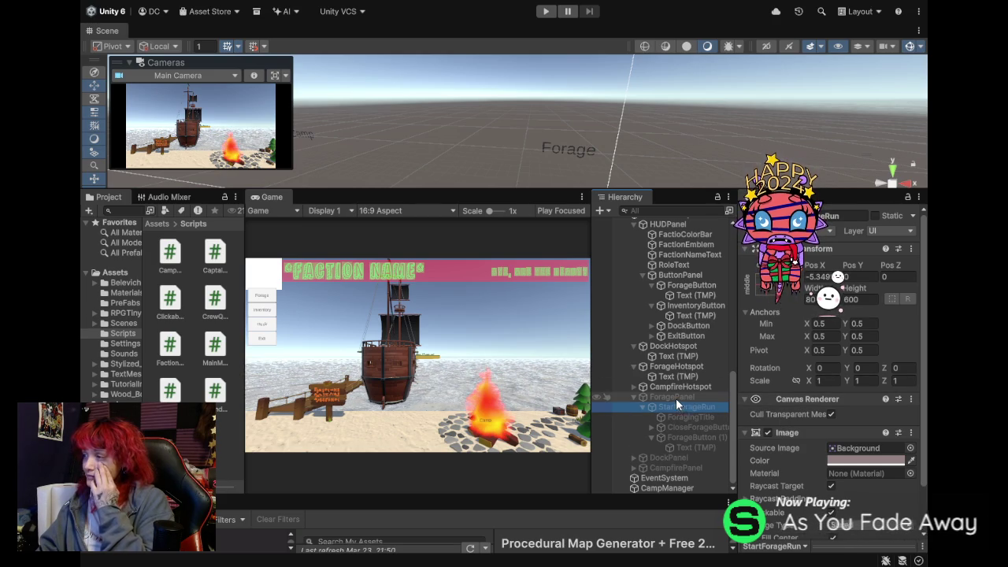
pyautogui.scroll(-1, 779, 399)
pyautogui.scroll(1, 788, 406)
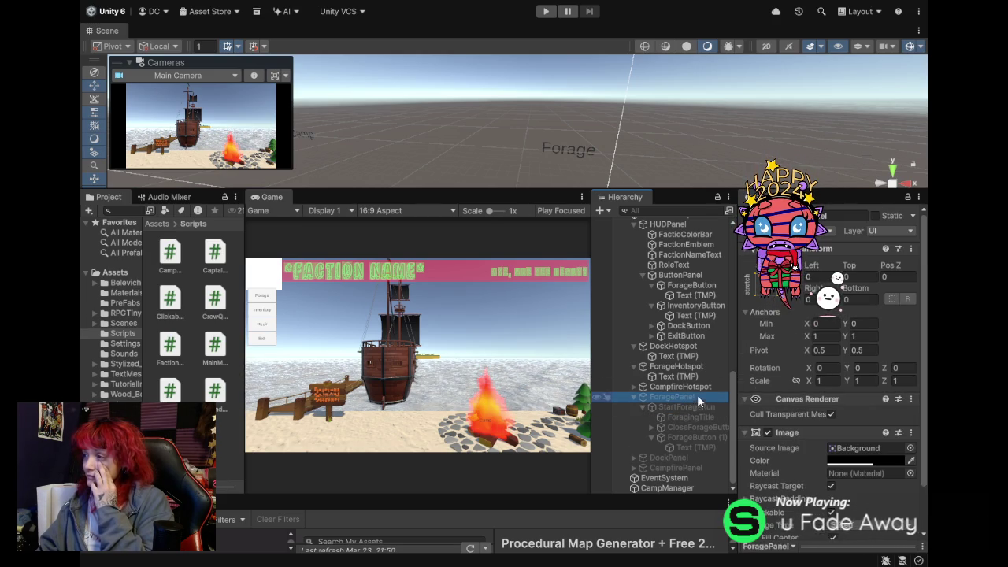
pyautogui.scroll(5, 681, 388)
pyautogui.scroll(-3, 682, 358)
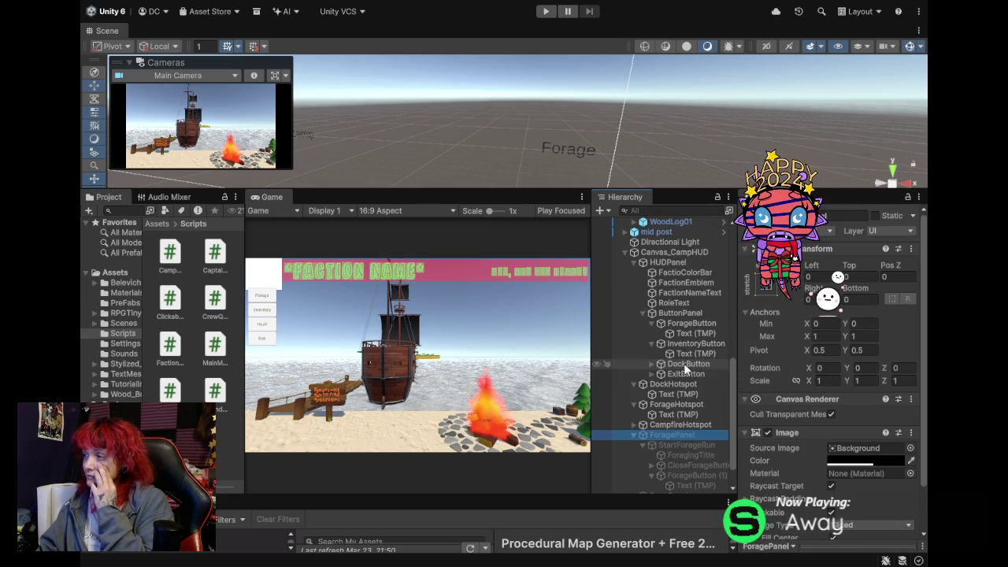
pyautogui.click(698, 323)
pyautogui.scroll(-4, 761, 385)
pyautogui.scroll(-4, 763, 381)
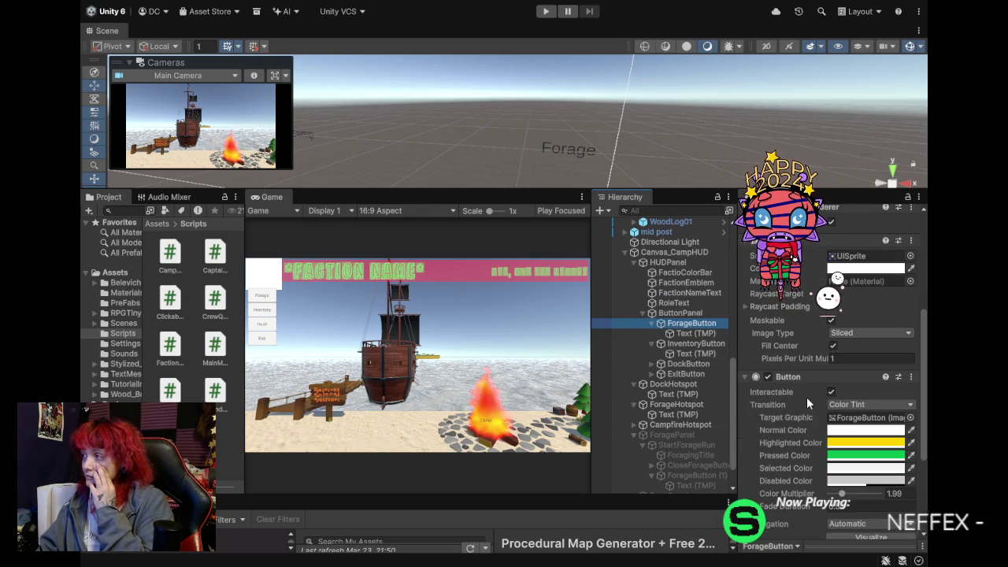
# Set the ForageButton's On Click function to No Function.
pyautogui.scroll(-1, 806, 397)
pyautogui.scroll(-4, 806, 397)
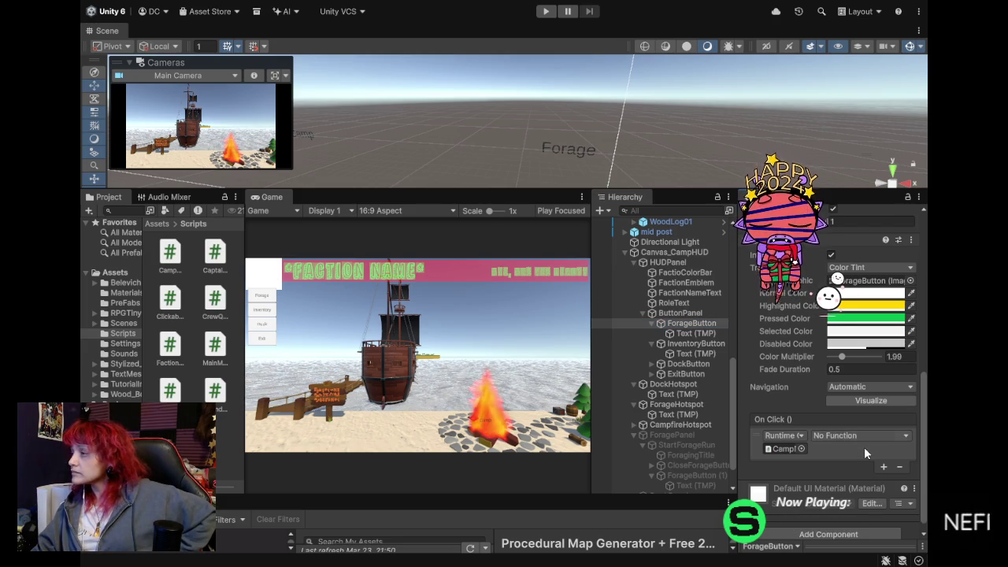
pyautogui.click(770, 407)
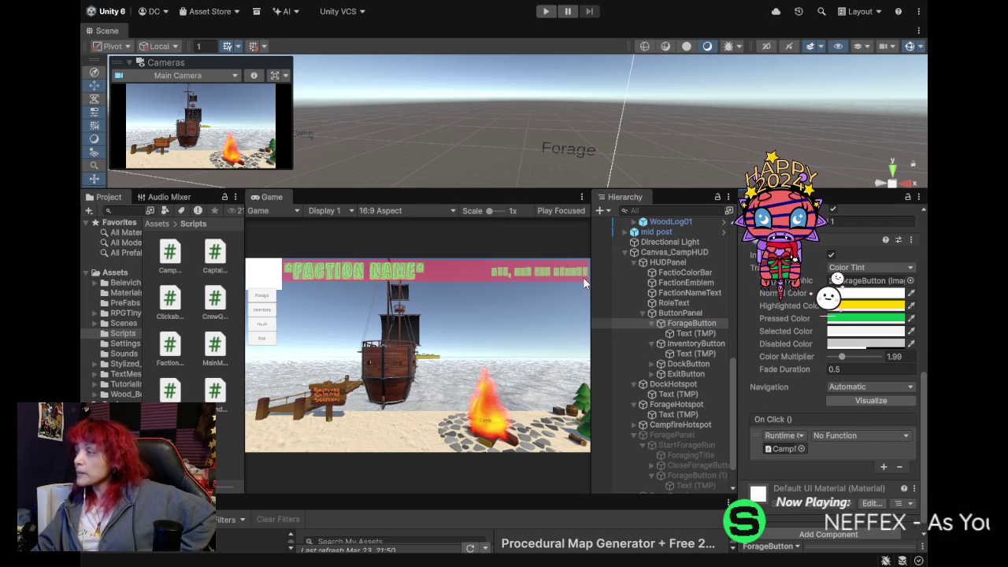
# Playtest: open Begin Expedition from Forage, close it, reopen it from the hotspot, then stop.
pyautogui.click(545, 11)
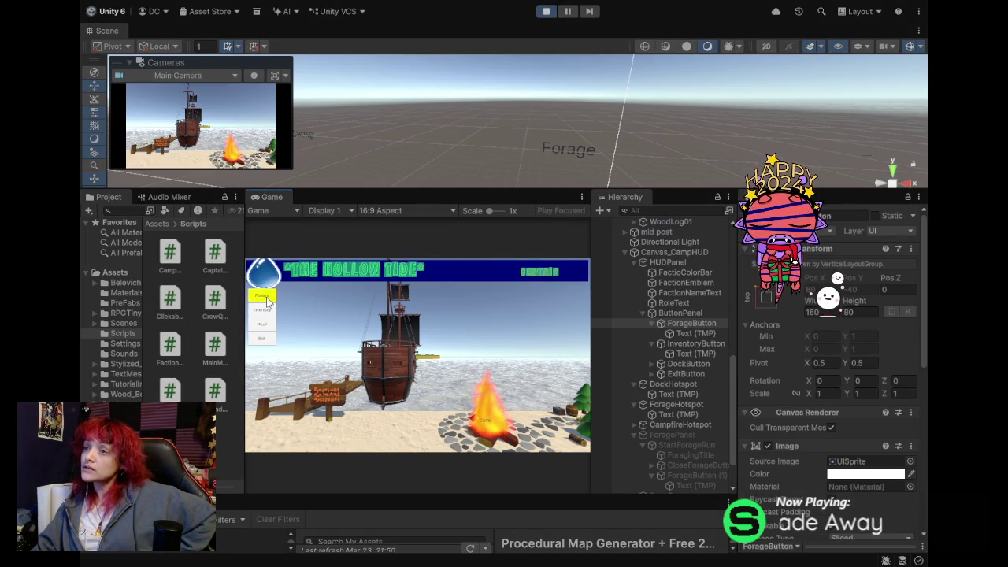
pyautogui.click(267, 298)
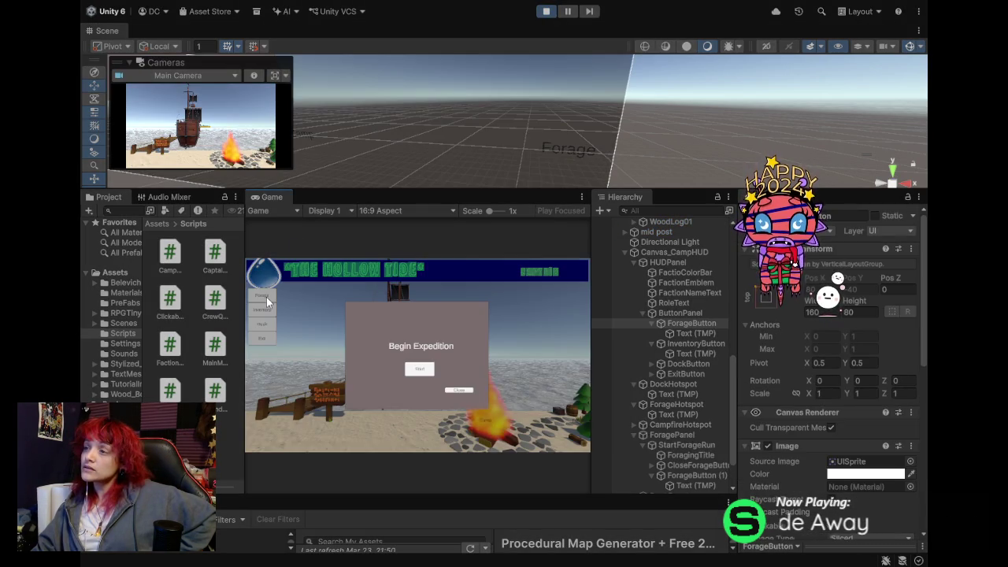
pyautogui.click(456, 389)
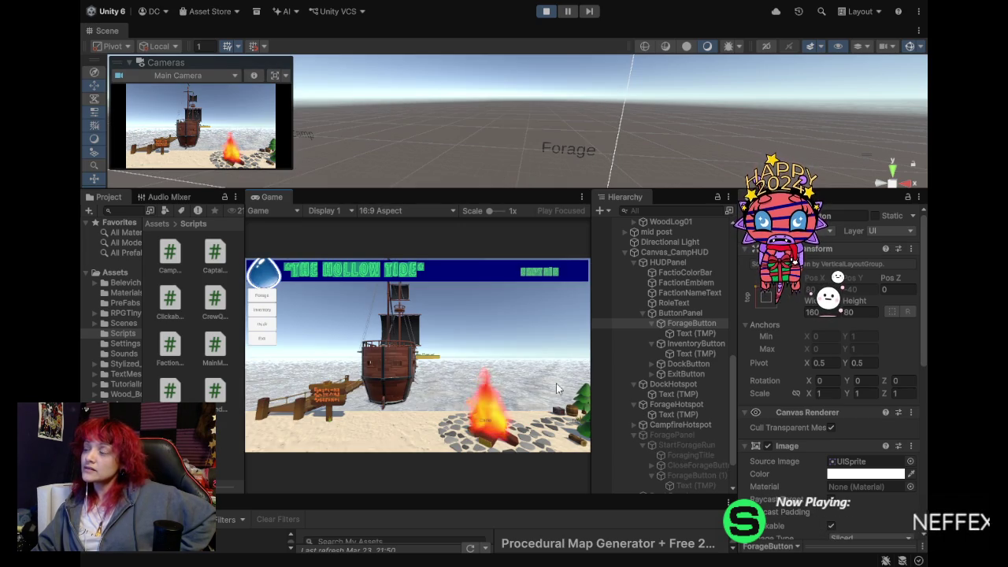
pyautogui.click(576, 425)
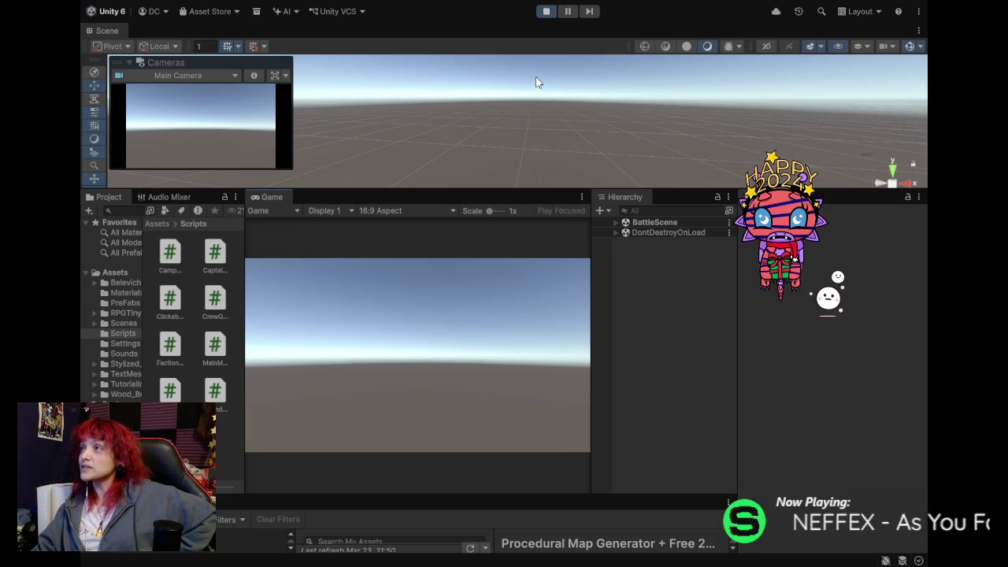
pyautogui.click(543, 12)
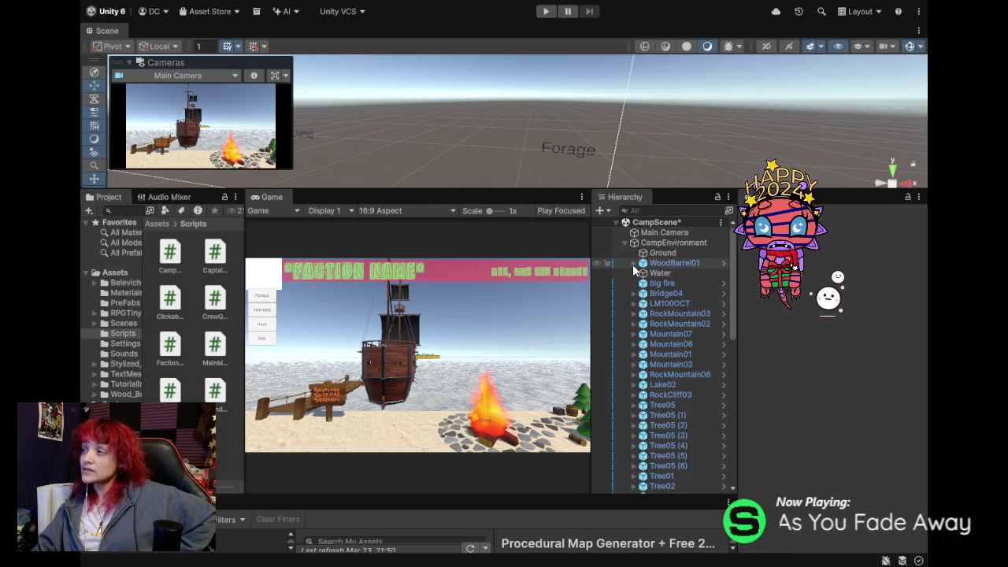
# Collapse CampEnvironment, select ForagePanel, and toggle it visible then inactive again.
pyautogui.click(625, 243)
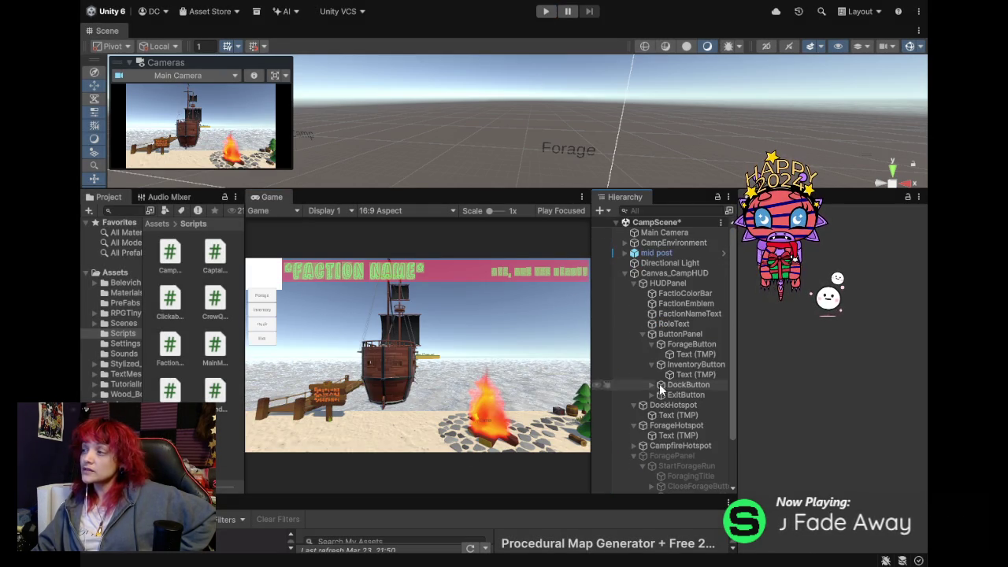
pyautogui.scroll(-3, 669, 440)
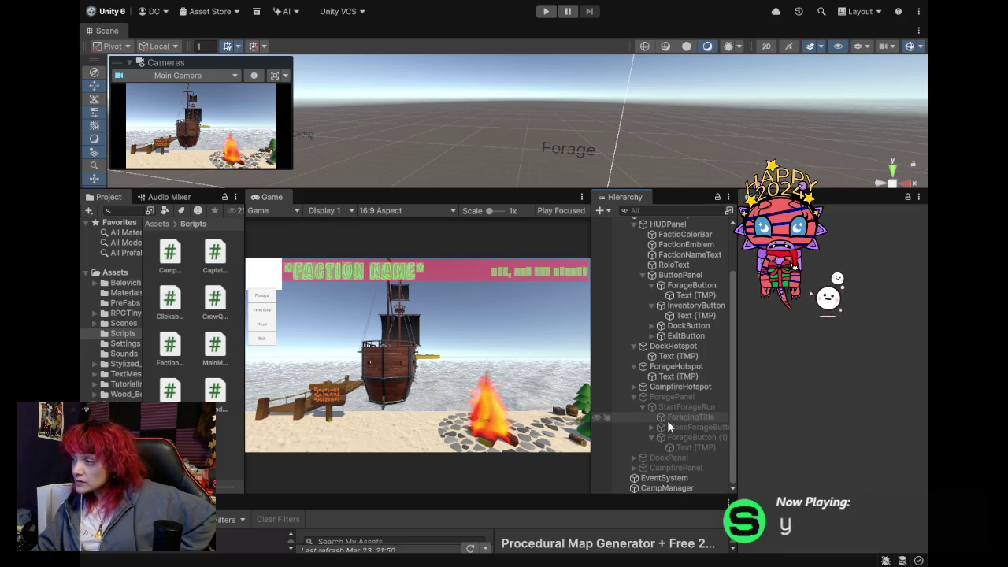
pyautogui.click(690, 396)
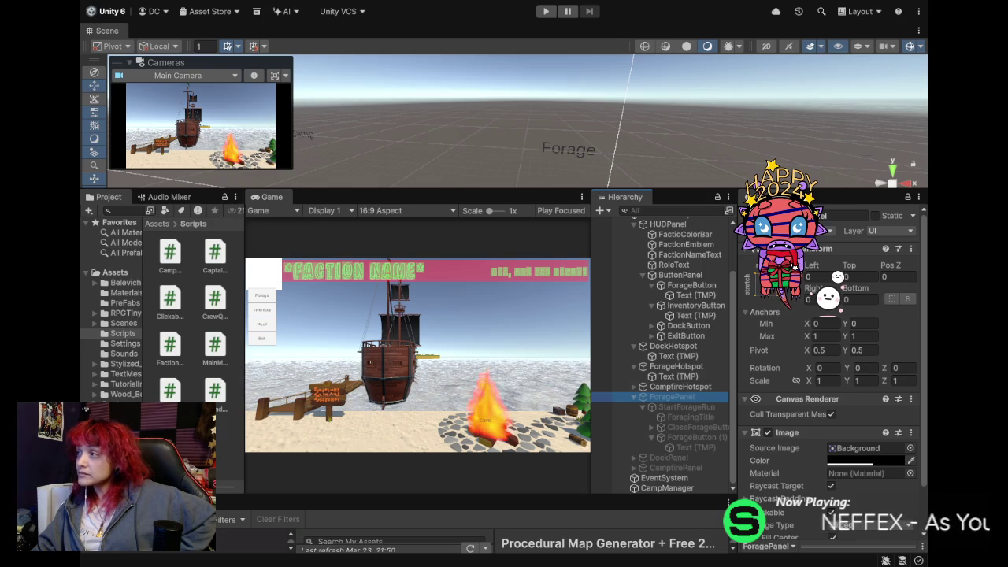
pyautogui.click(753, 215)
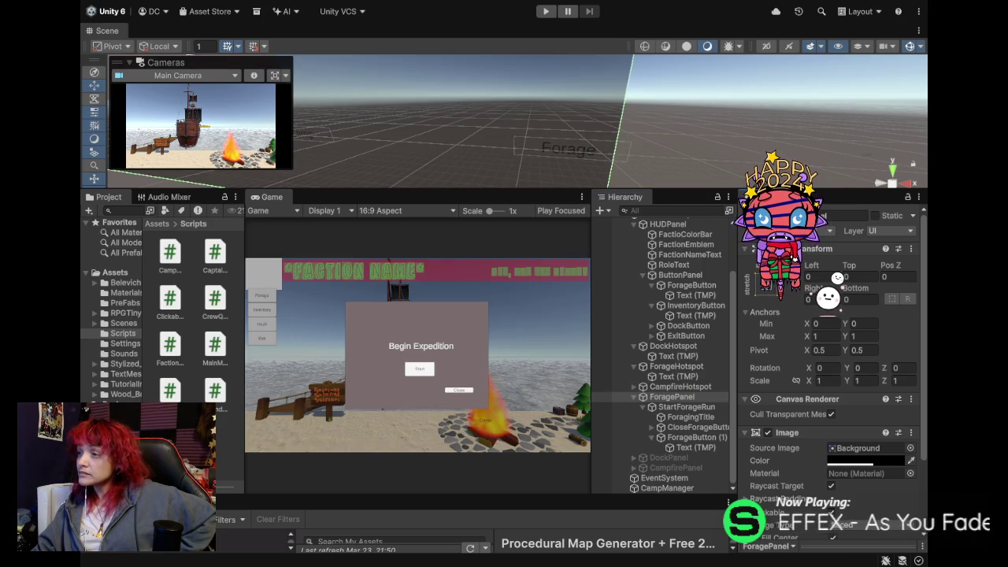
pyautogui.click(754, 215)
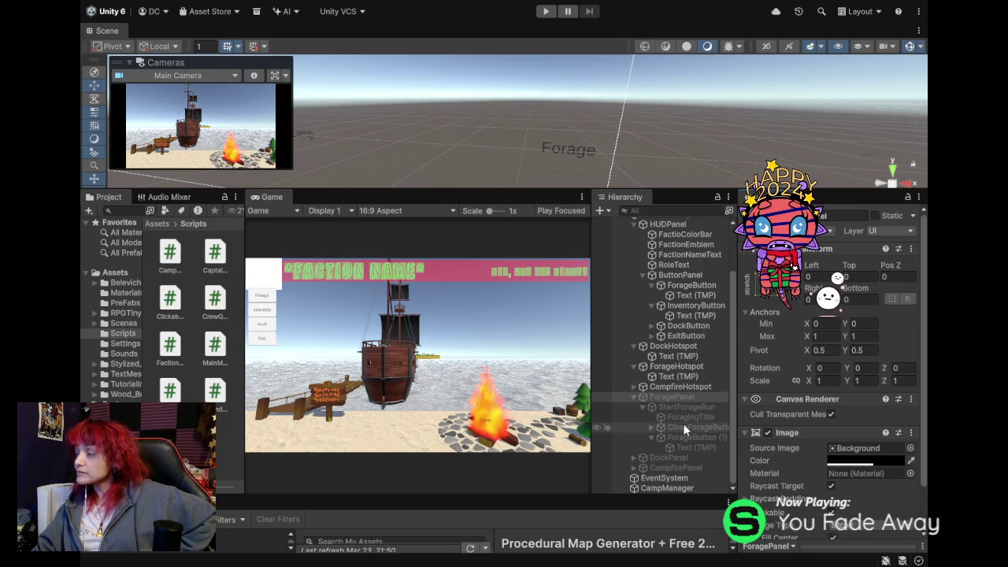
pyautogui.scroll(-2, 776, 415)
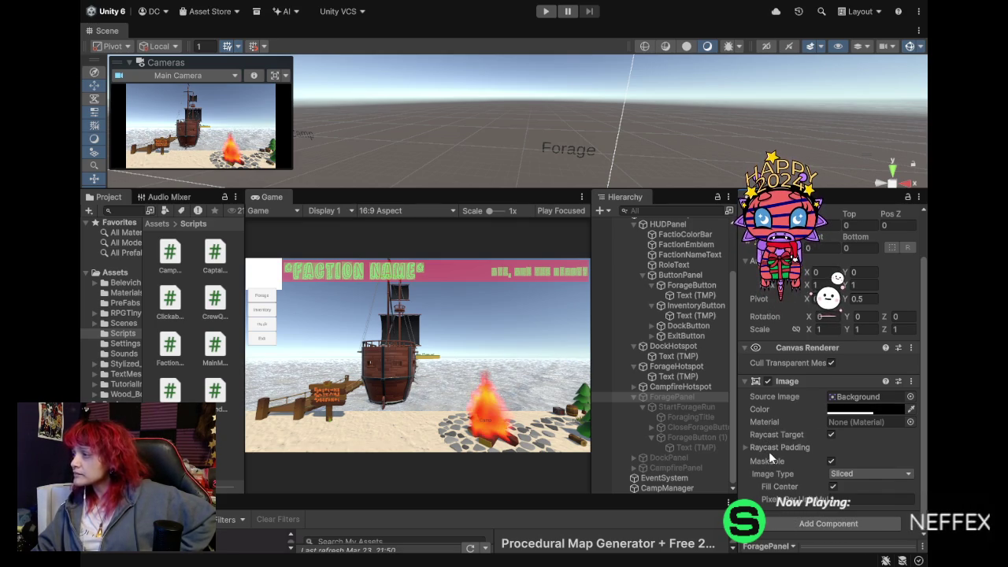
# Reset ForagePanel's image colour to white, undo the stray material, and choose the popups_22 sprite.
pyautogui.scroll(3, 796, 445)
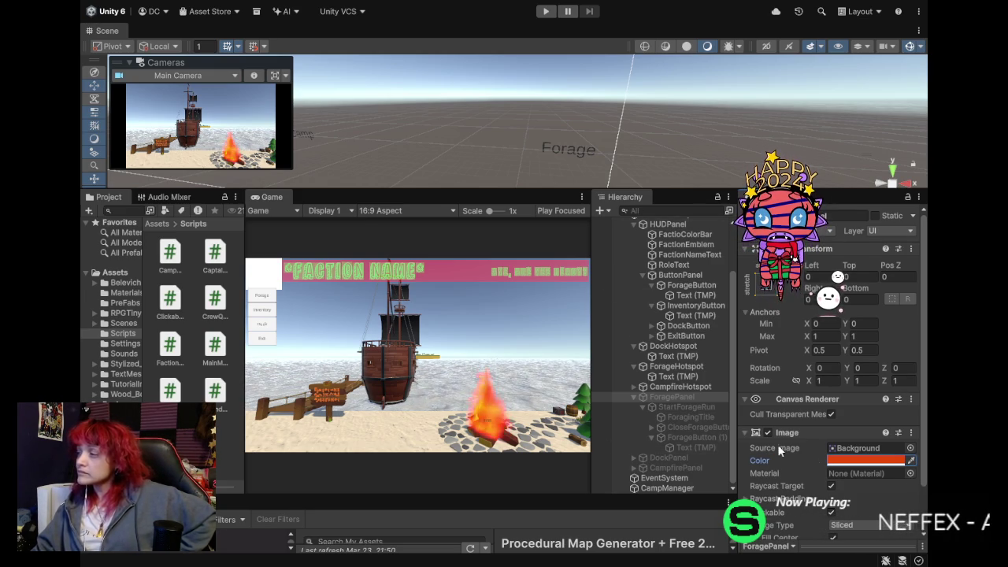
pyautogui.click(861, 466)
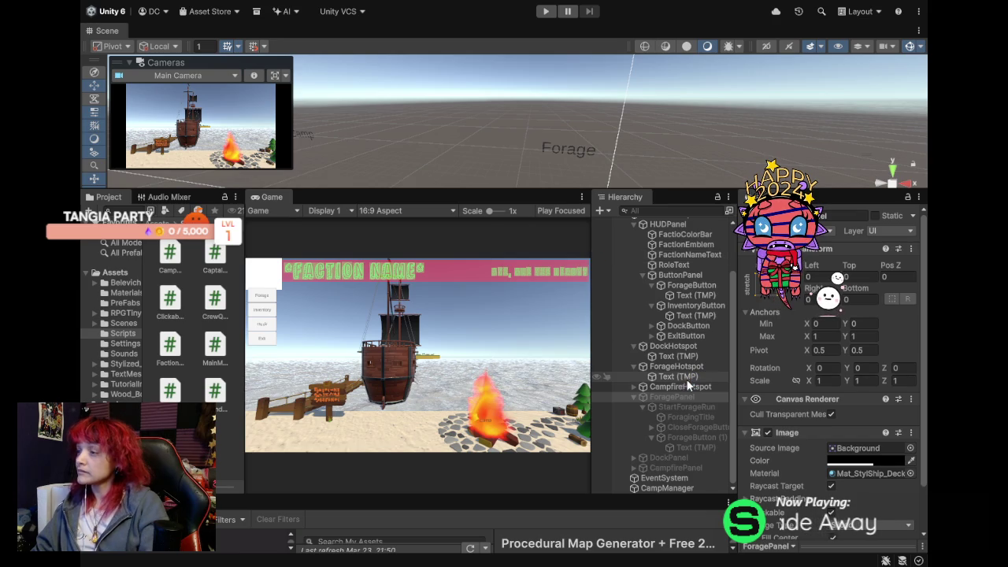
pyautogui.hotkey('ctrl', 'z')
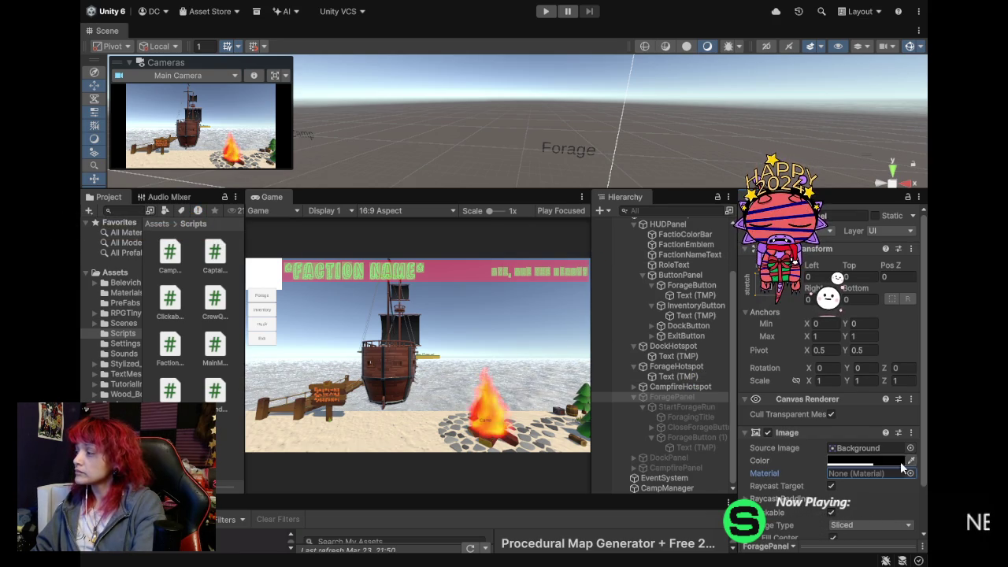
pyautogui.scroll(-2, 831, 378)
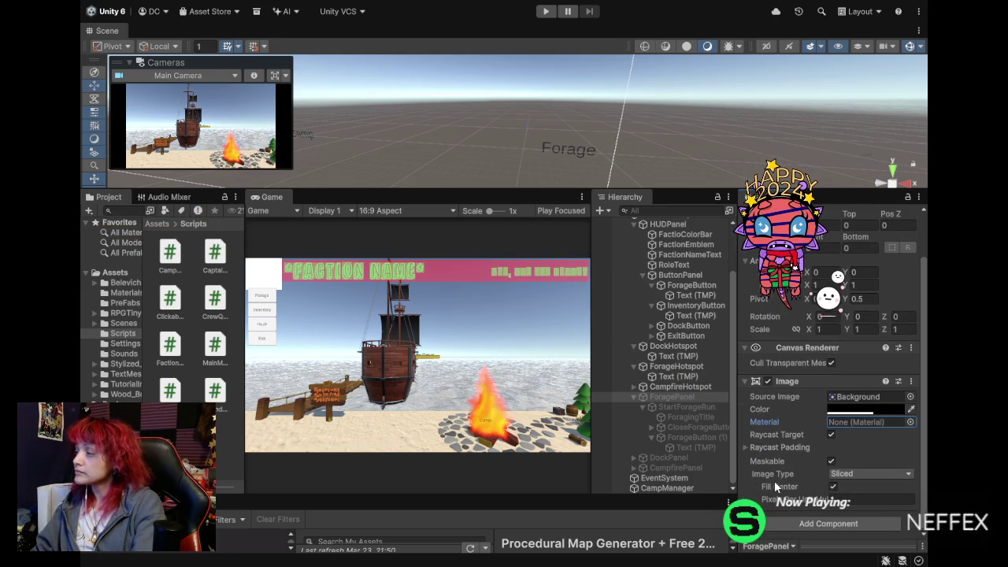
pyautogui.scroll(2, 805, 508)
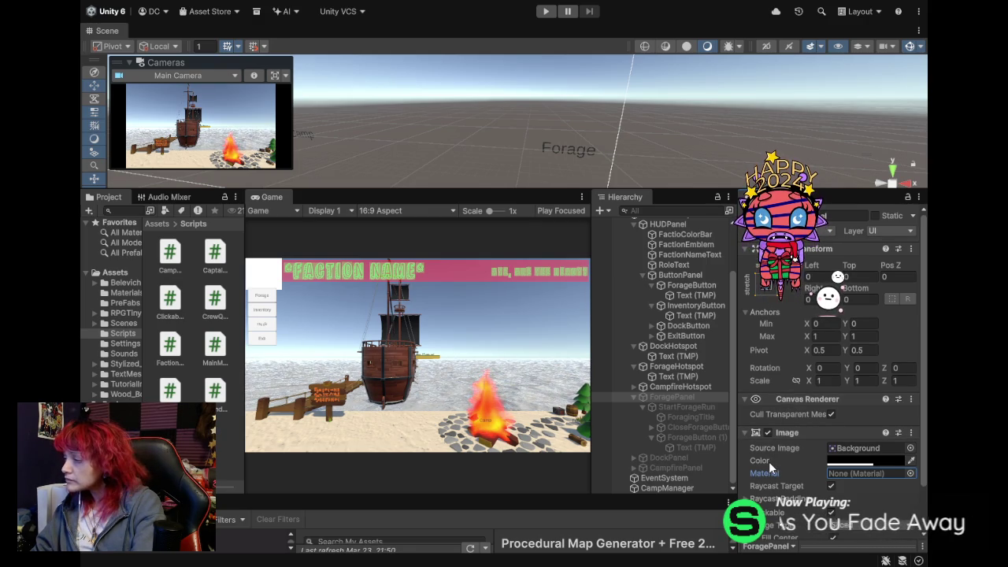
pyautogui.click(909, 450)
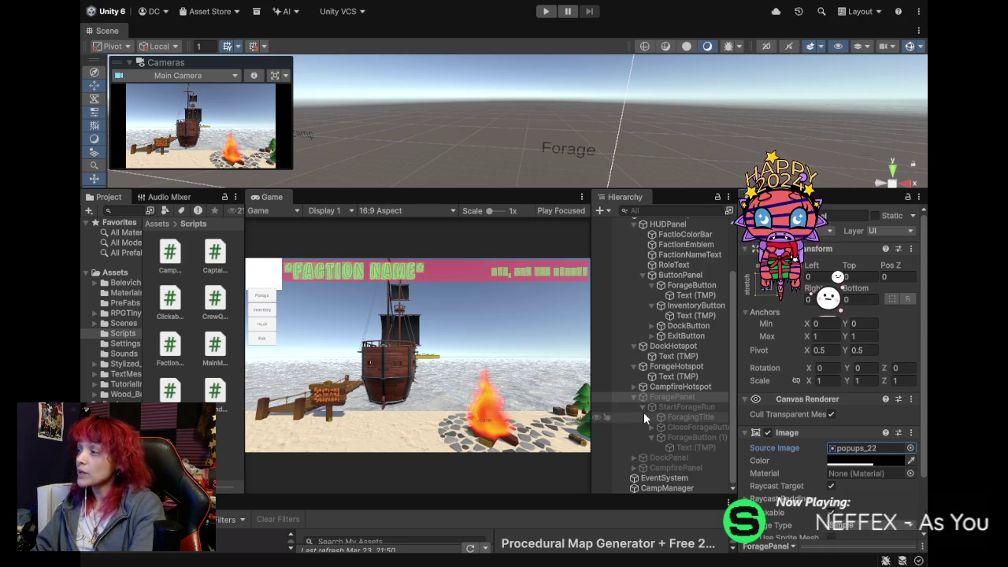
# Preview ForagePanel by toggling it on and off, then revert its Source Image to Background.
pyautogui.click(551, 417)
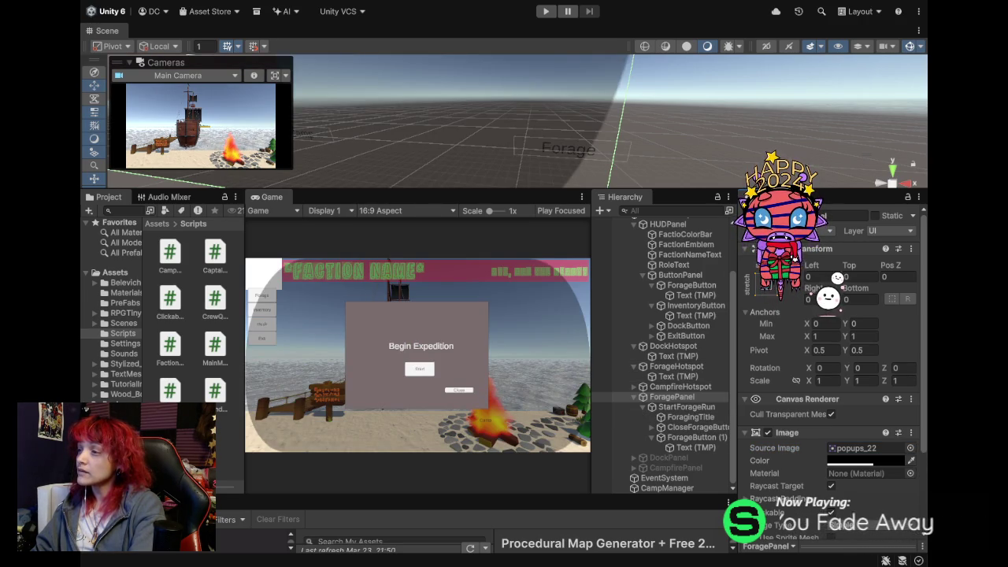
pyautogui.click(459, 389)
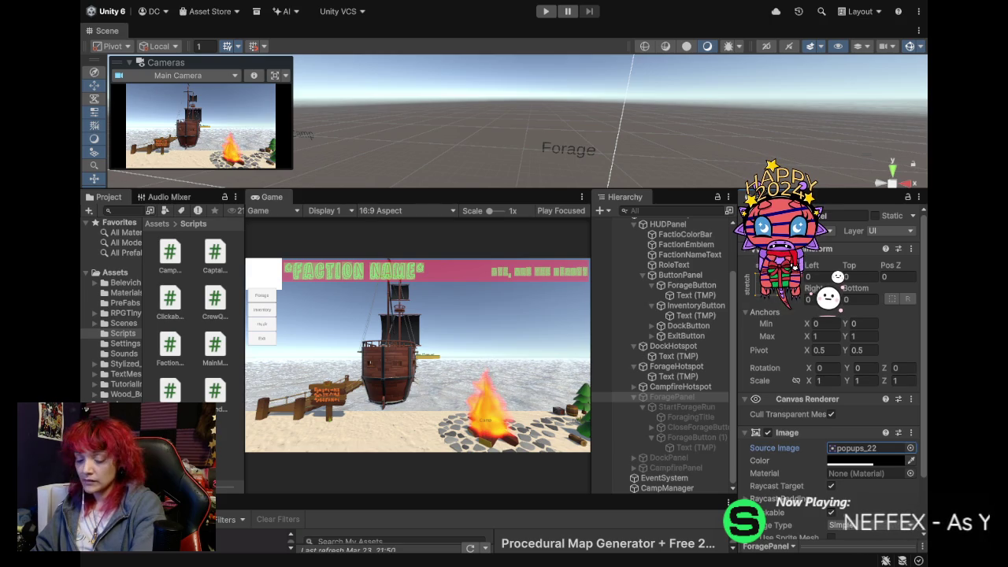
pyautogui.hotkey('alt', 'shift', 'a')
pyautogui.hotkey('alt', 'shift', 'a')
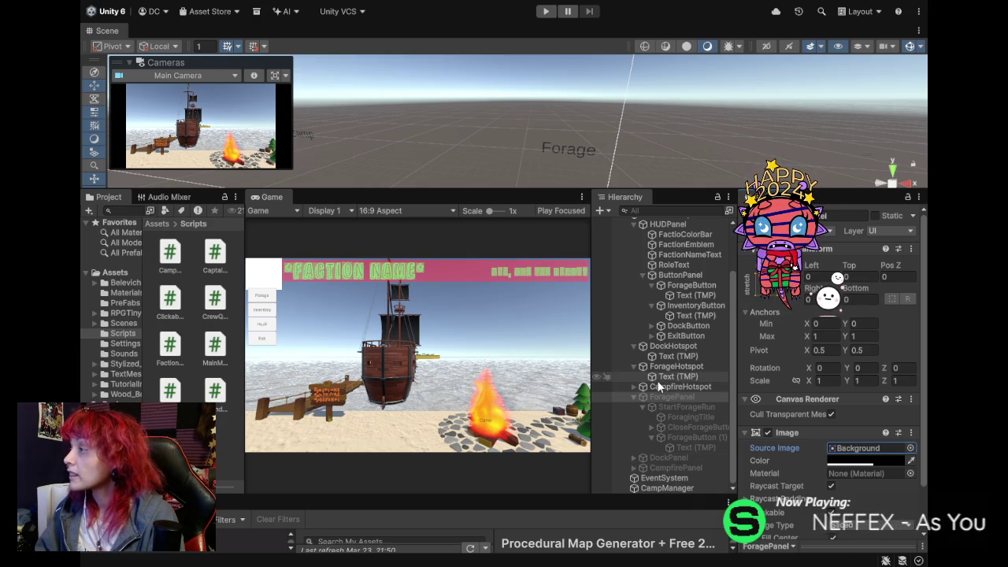
pyautogui.click(661, 347)
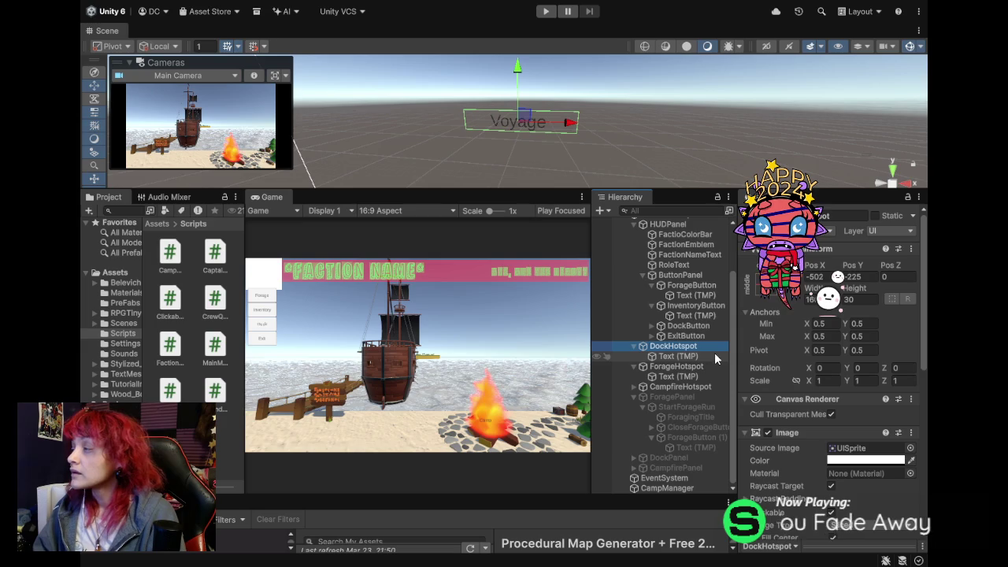
pyautogui.scroll(-2, 797, 455)
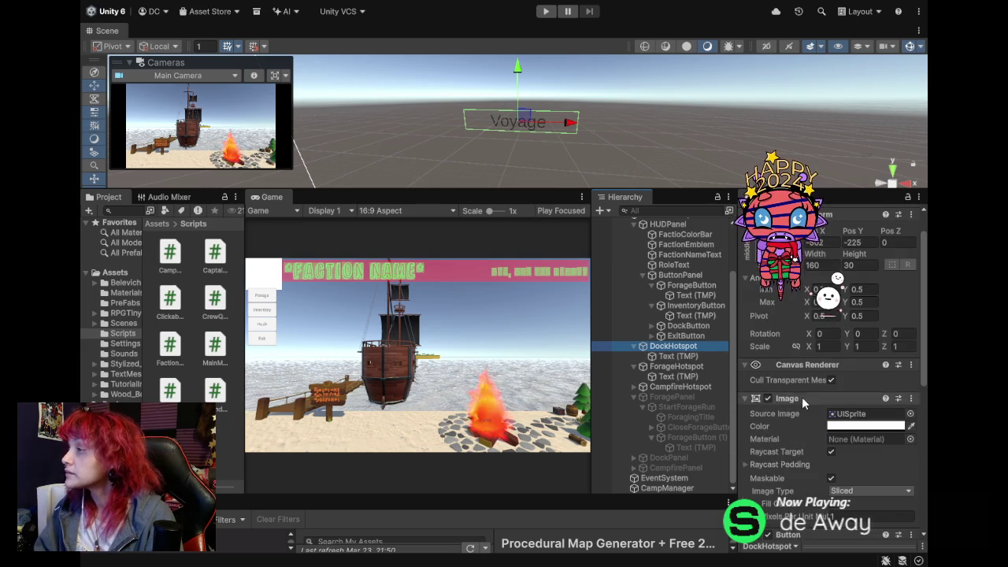
pyautogui.scroll(-10, 788, 425)
pyautogui.scroll(-2, 779, 421)
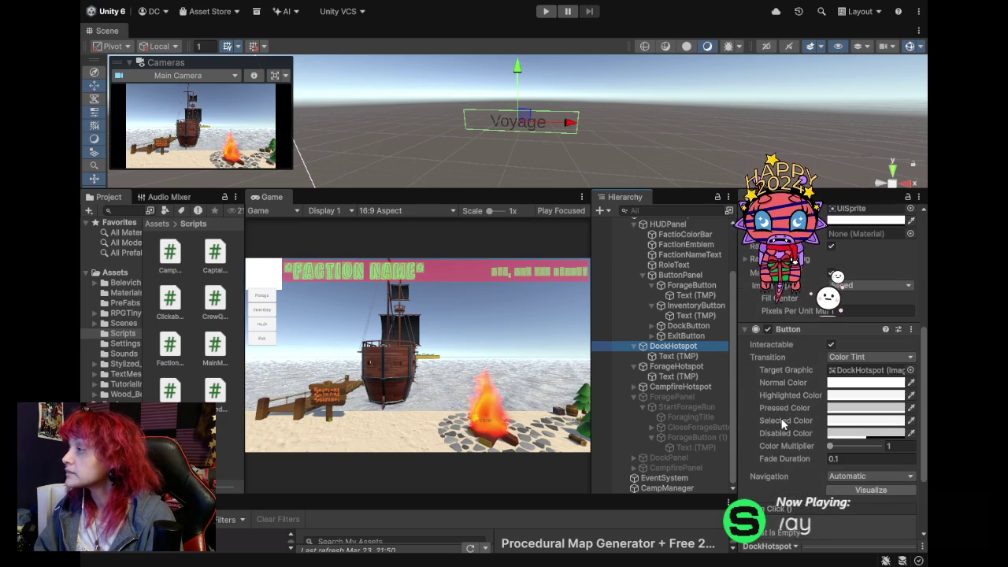
pyautogui.scroll(-2, 834, 406)
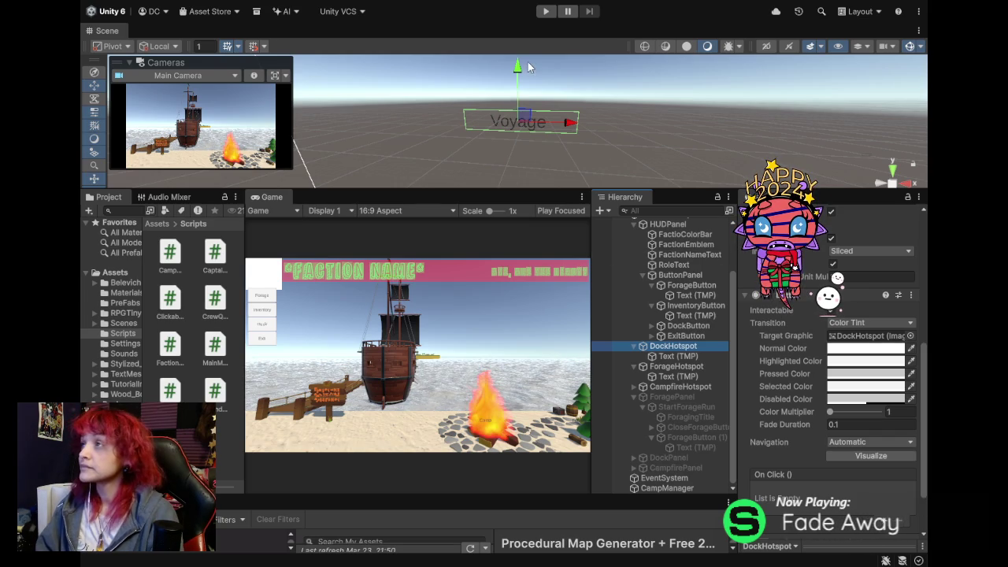
pyautogui.click(679, 397)
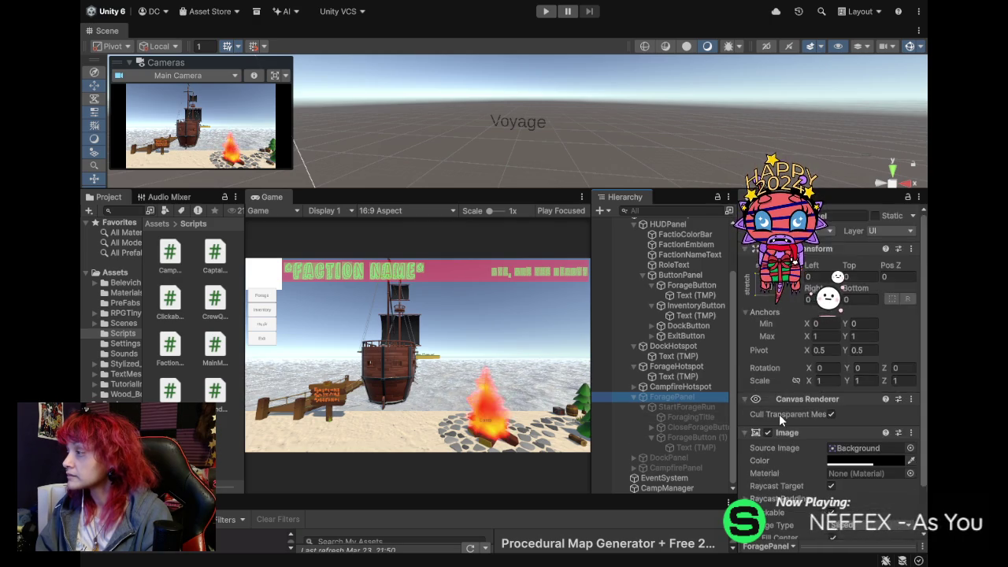
pyautogui.click(668, 408)
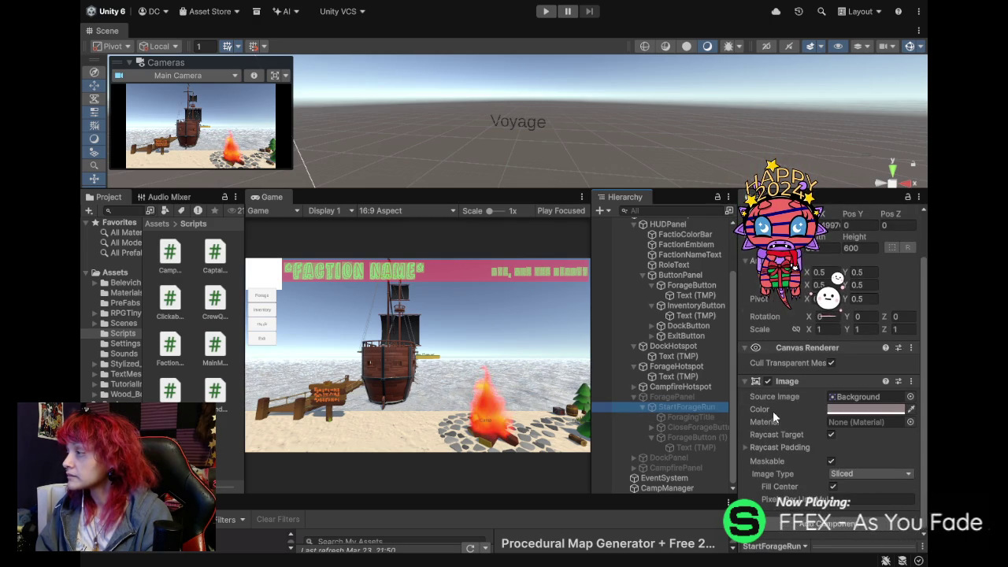
# Check ForageButton (1)'s CampManager.StartForage click action, view the HUD canvas, and start CampScene.
pyautogui.click(685, 437)
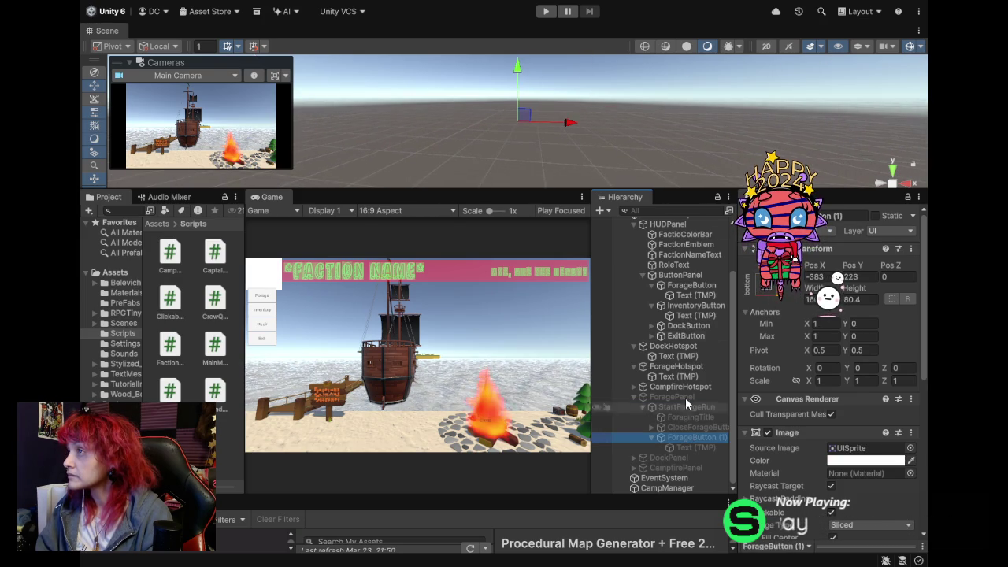
pyautogui.scroll(-5, 622, 151)
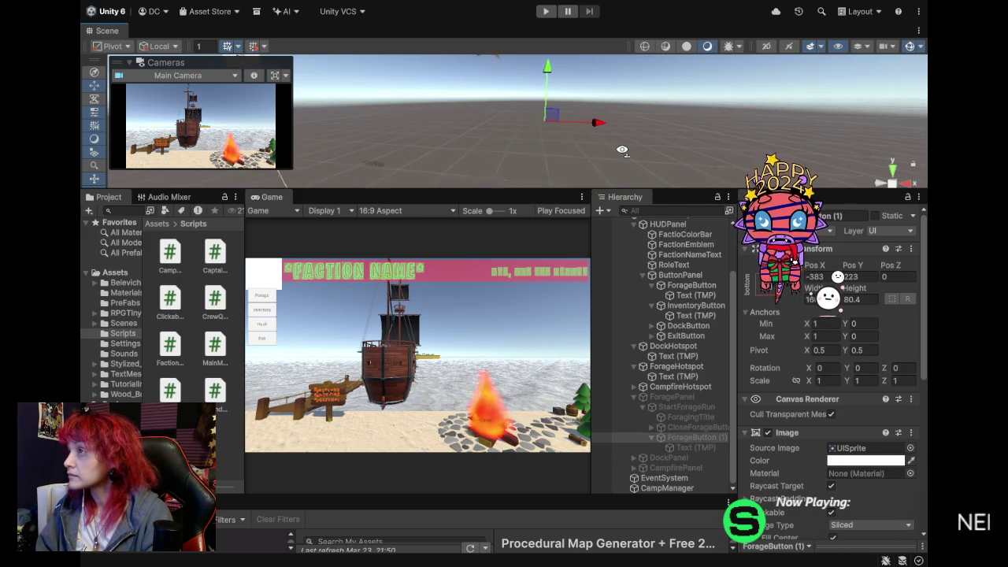
pyautogui.scroll(-3, 630, 153)
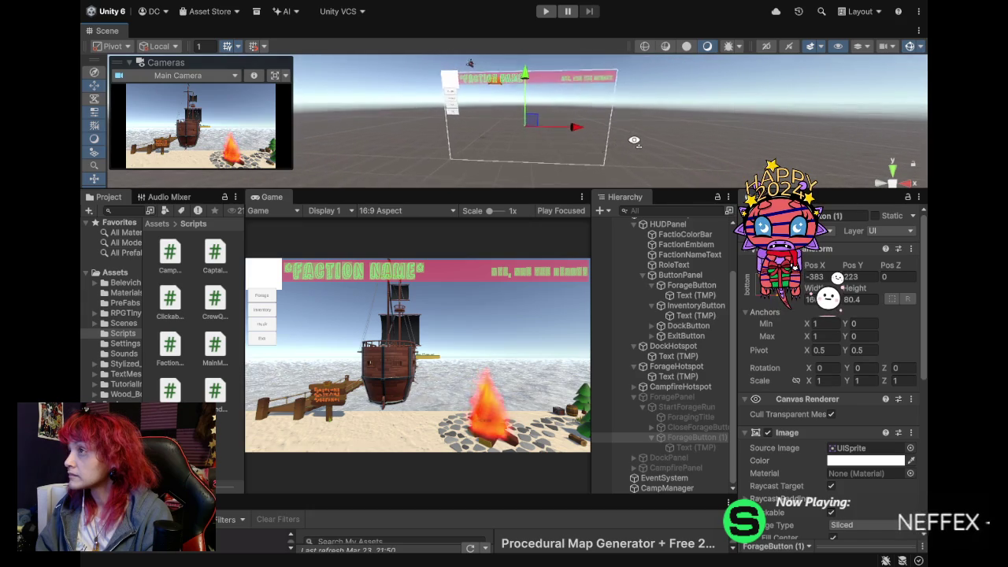
pyautogui.moveTo(643, 143); pyautogui.dragTo(622, 122)
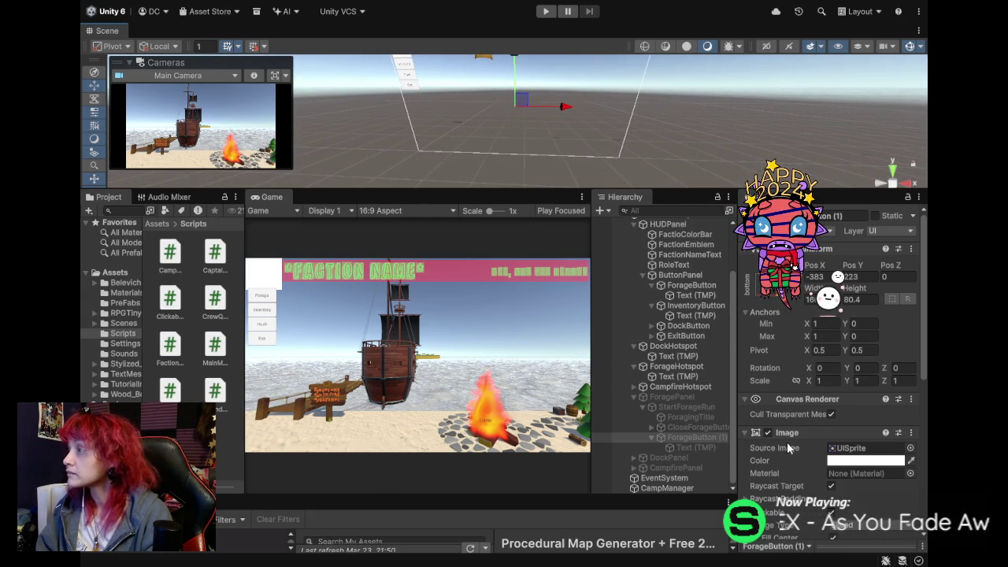
pyautogui.scroll(-3, 783, 448)
pyautogui.scroll(-4, 786, 450)
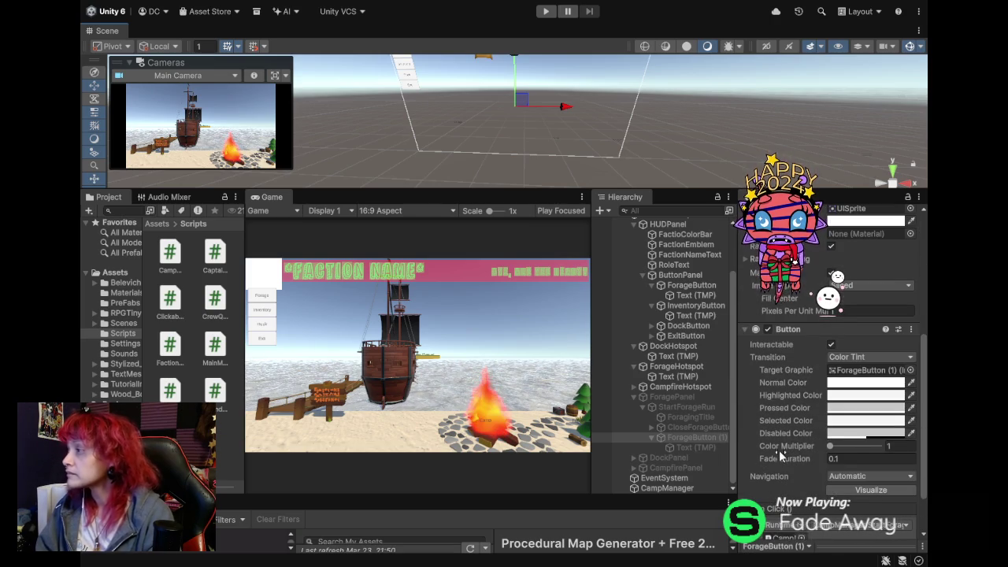
pyautogui.scroll(-2, 778, 449)
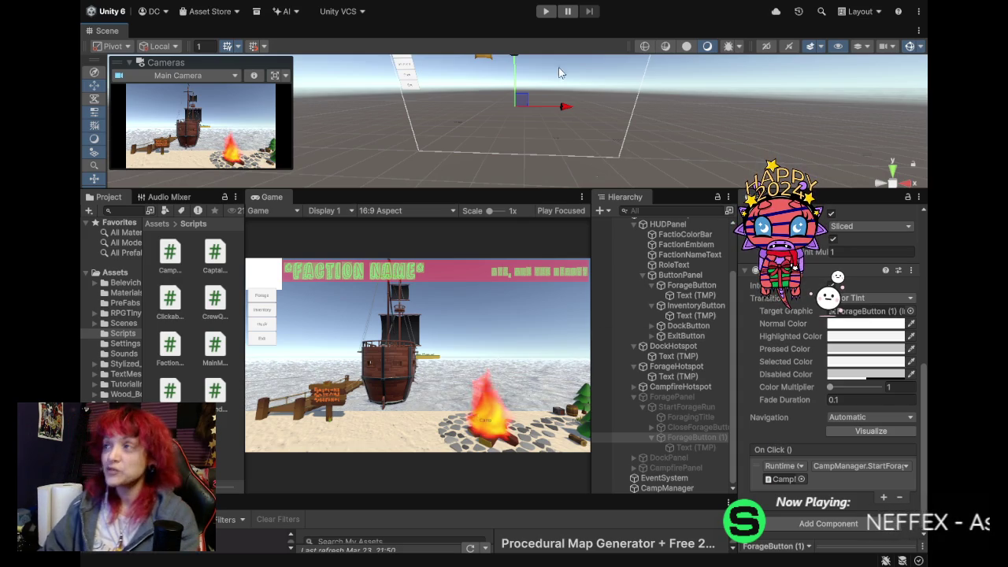
pyautogui.click(545, 11)
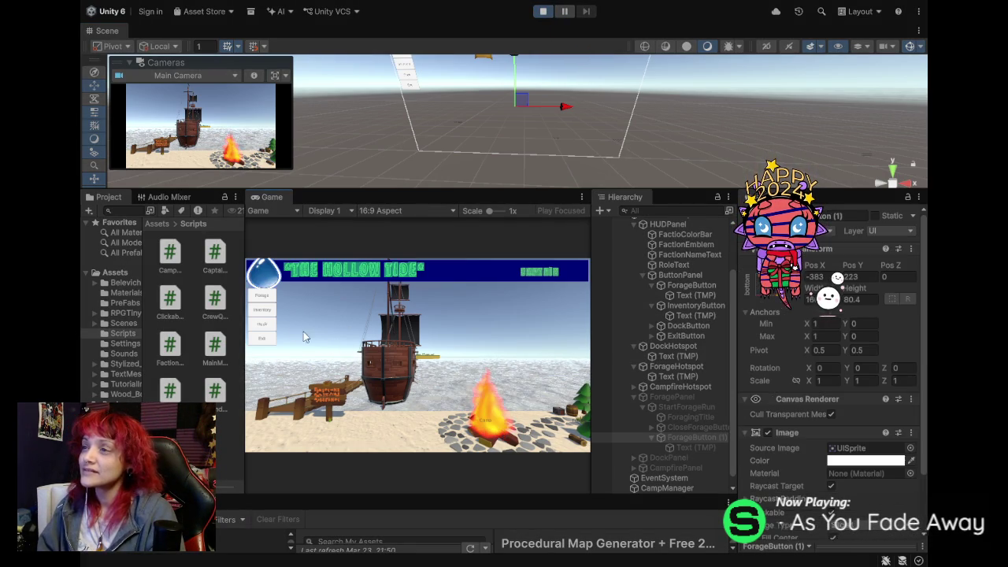
# Open and close the Begin Expedition and Foraging popups, start the expedition, then stop the game.
pyautogui.click(264, 296)
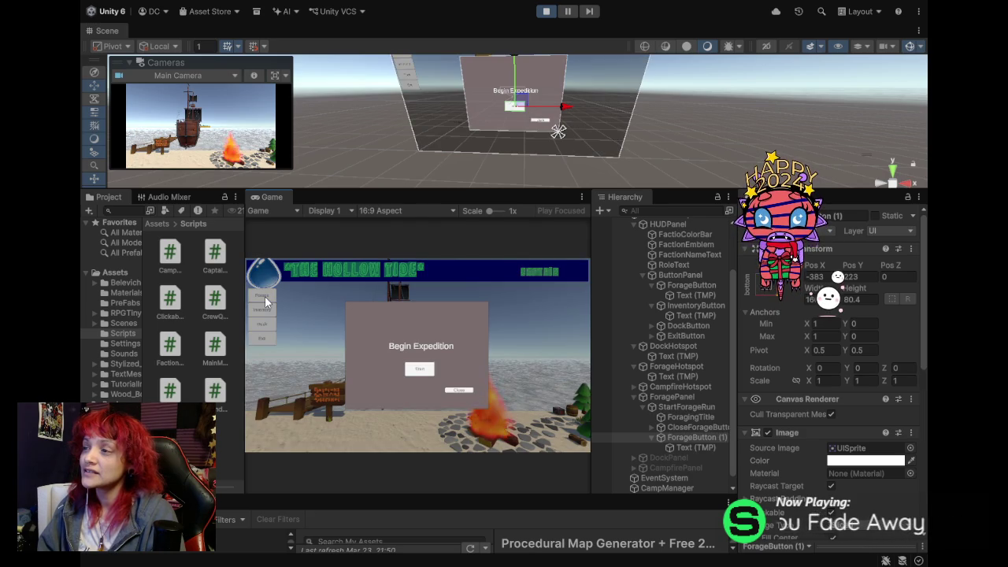
pyautogui.click(467, 391)
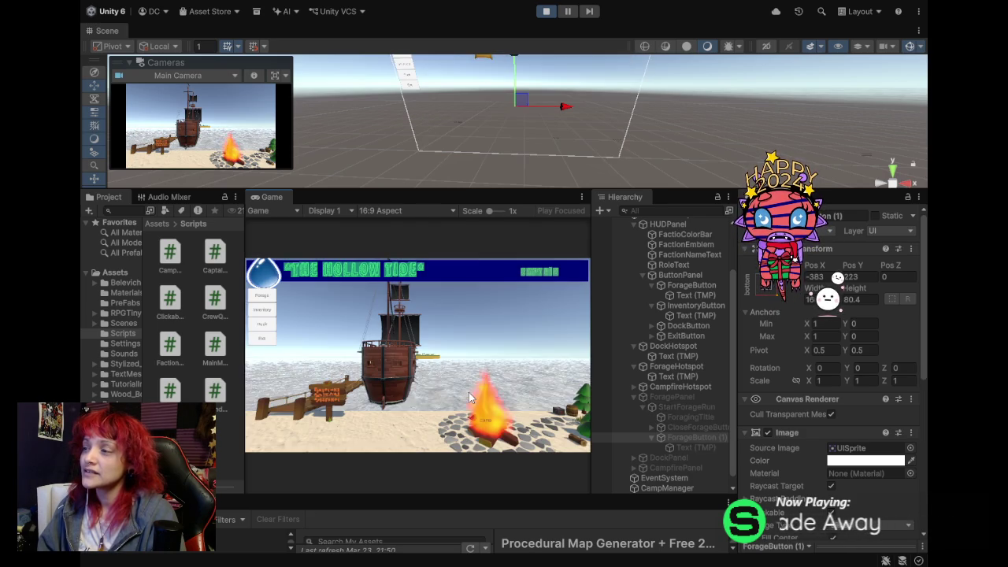
pyautogui.click(337, 400)
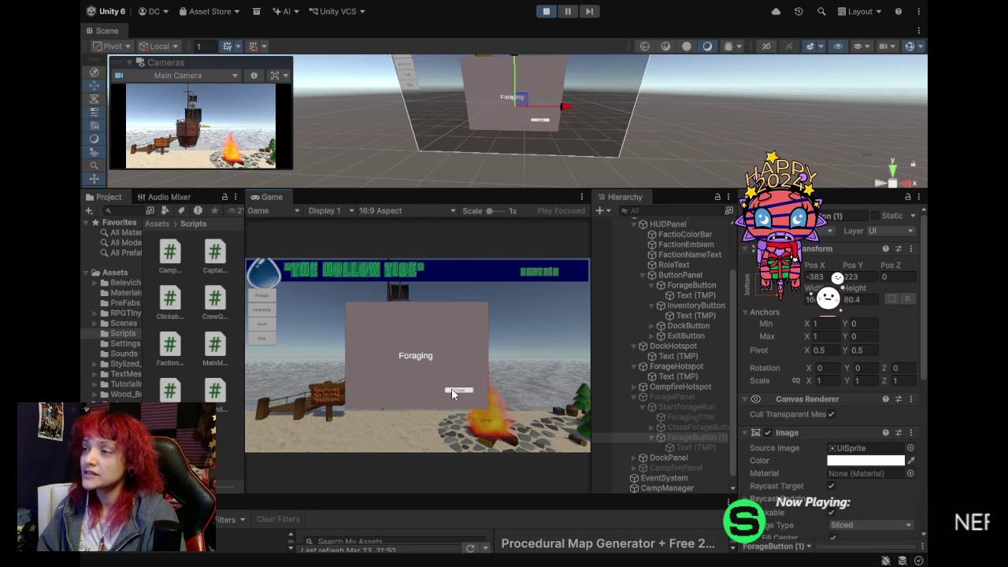
pyautogui.click(452, 390)
pyautogui.click(488, 417)
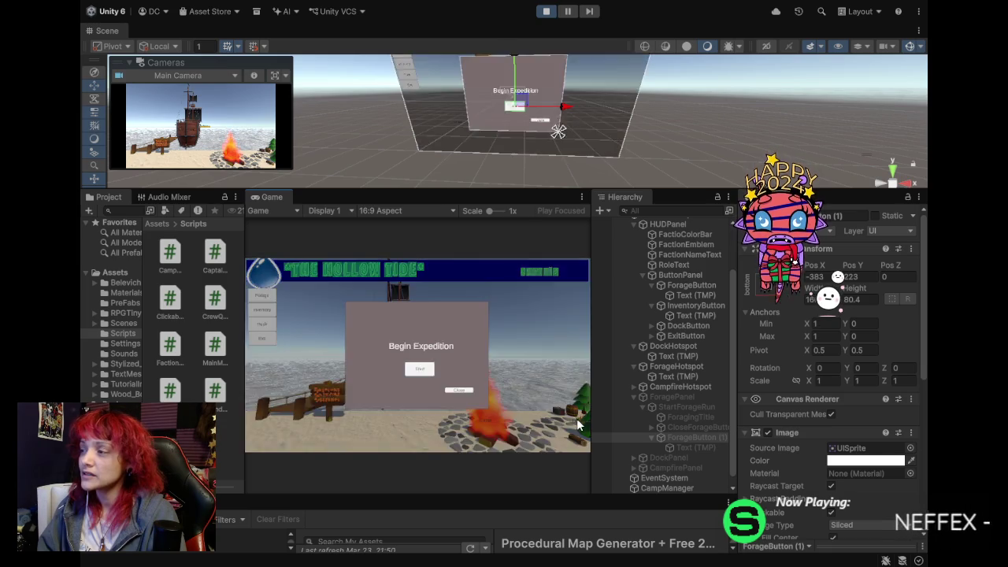
pyautogui.click(418, 370)
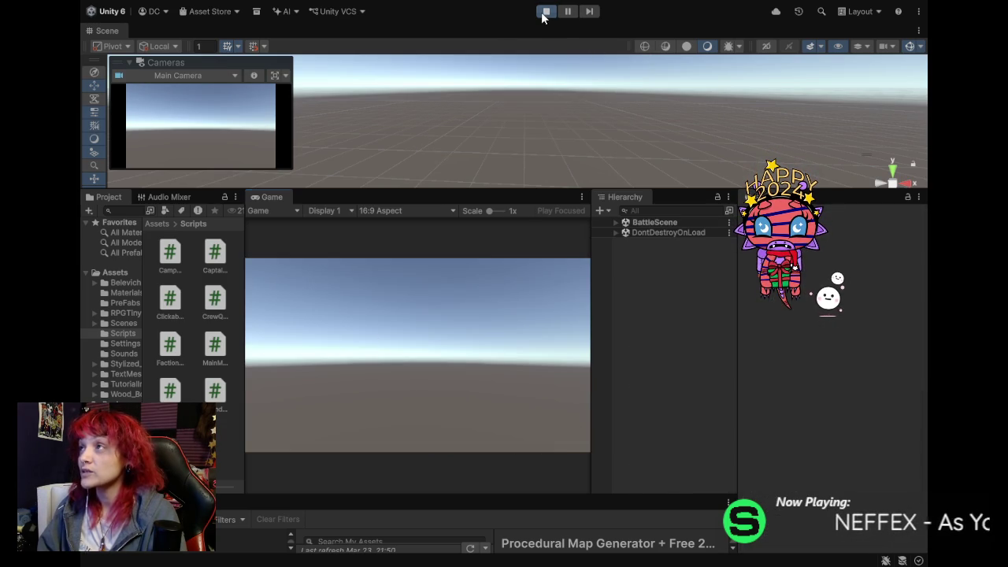
pyautogui.click(543, 16)
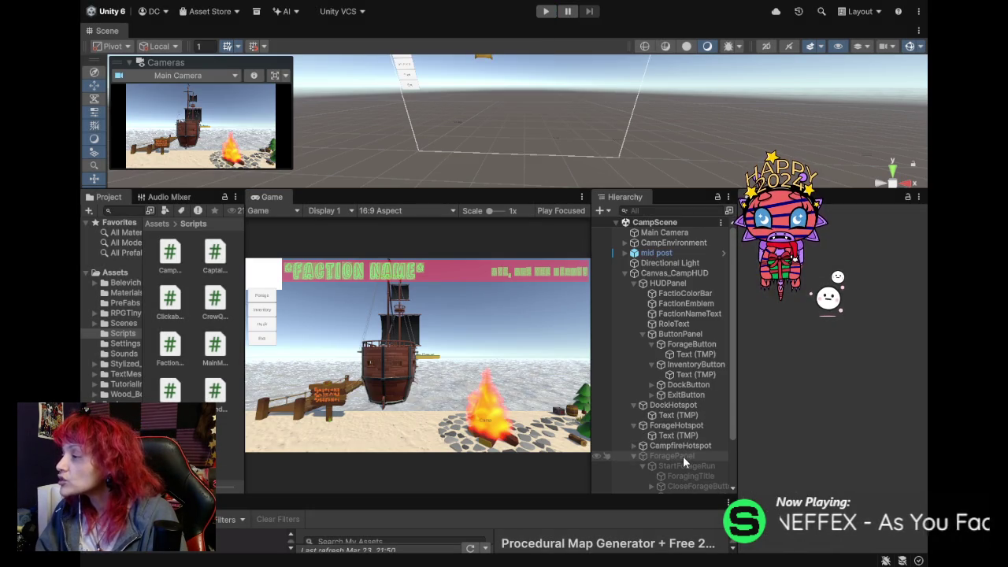
# Inspect ForagePanel, StartForageRun, ForagingTitle and CloseForageButton, then clear ForageButton (1)'s click function.
pyautogui.click(683, 456)
pyautogui.scroll(-2, 754, 445)
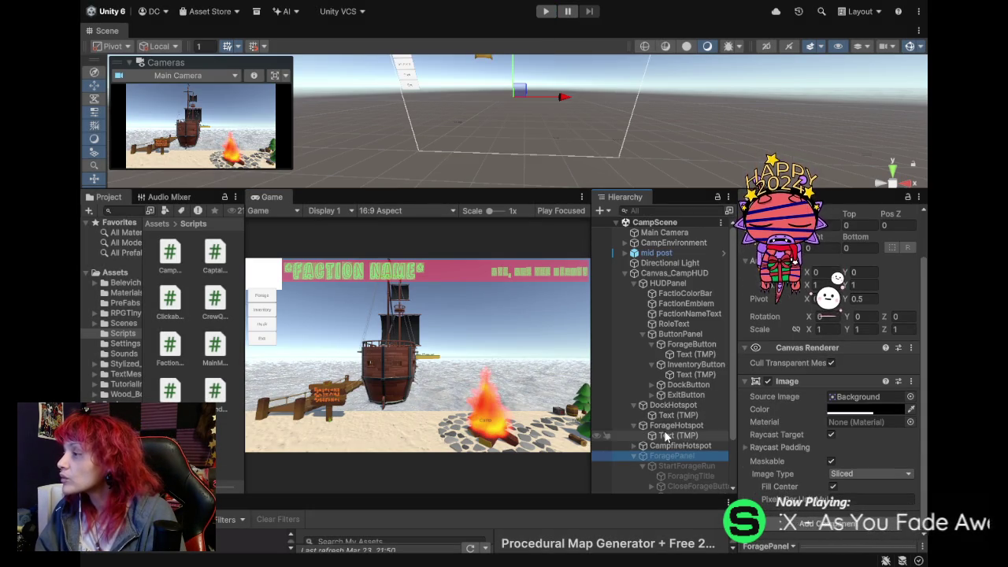
pyautogui.click(682, 464)
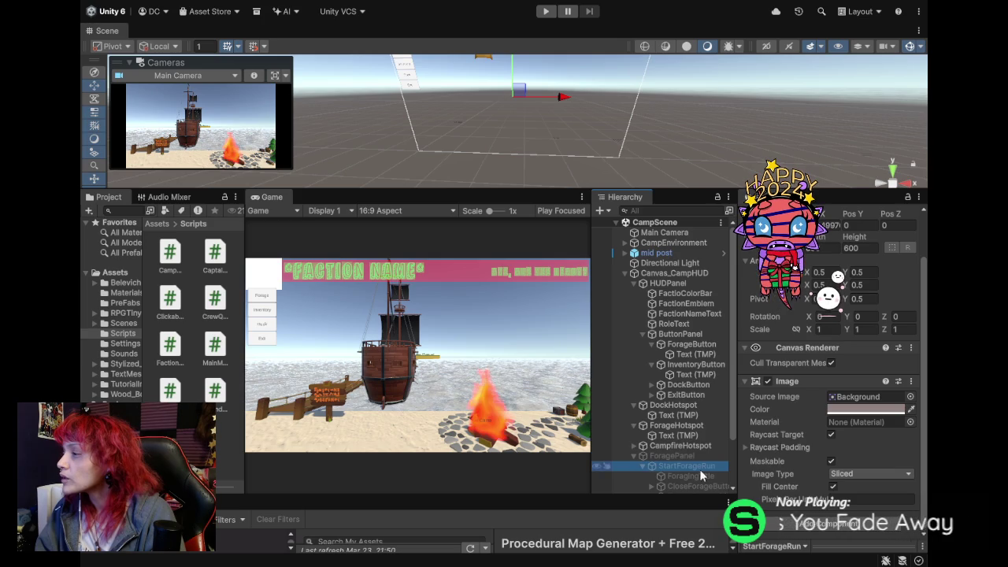
pyautogui.click(683, 477)
pyautogui.scroll(-5, 768, 449)
pyautogui.click(702, 484)
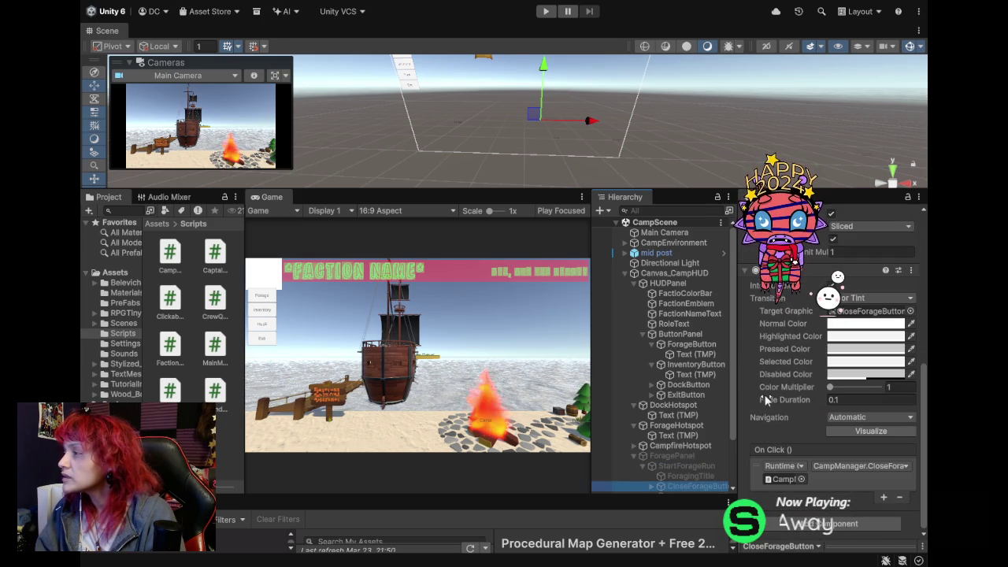
pyautogui.scroll(-3, 682, 455)
pyautogui.click(689, 437)
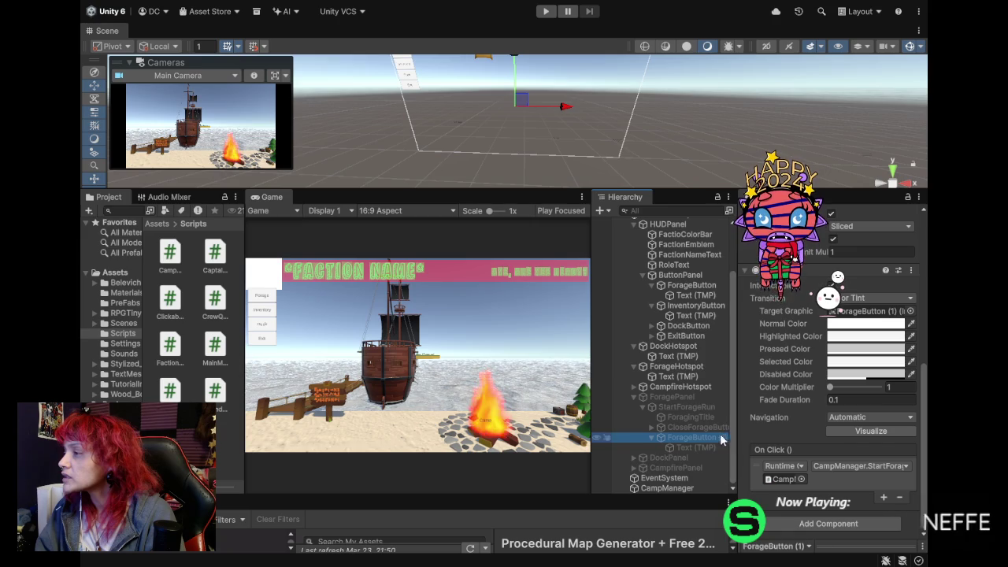
pyautogui.click(841, 469)
pyautogui.click(780, 457)
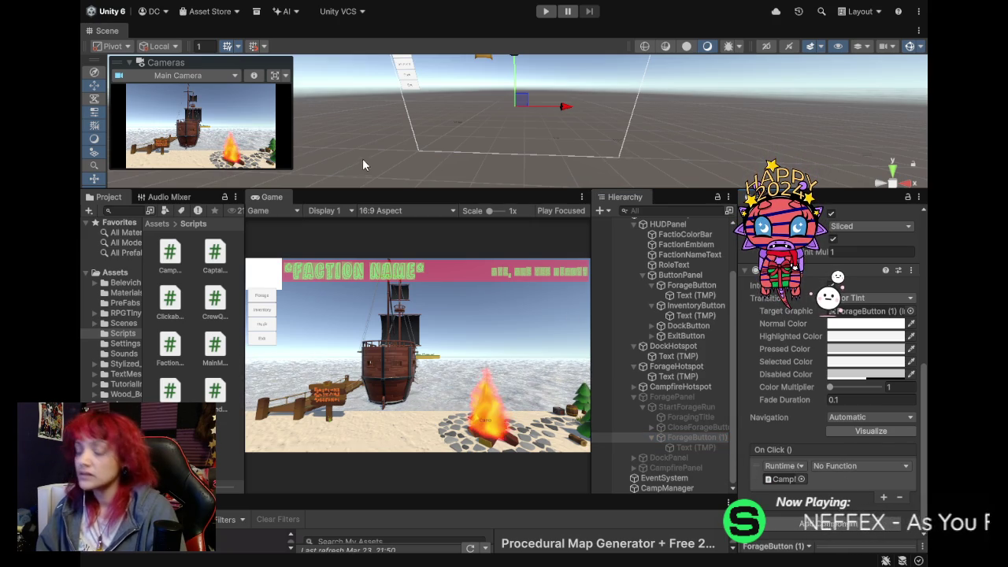
# Playtest the expedition into BattleScene, stop, then select the forage popup's close button.
pyautogui.click(545, 11)
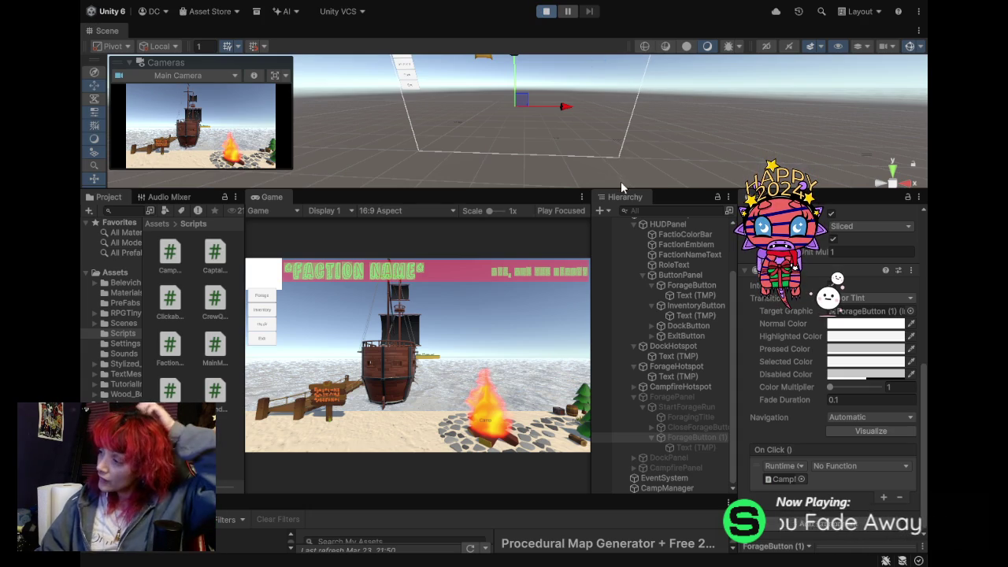
pyautogui.click(576, 424)
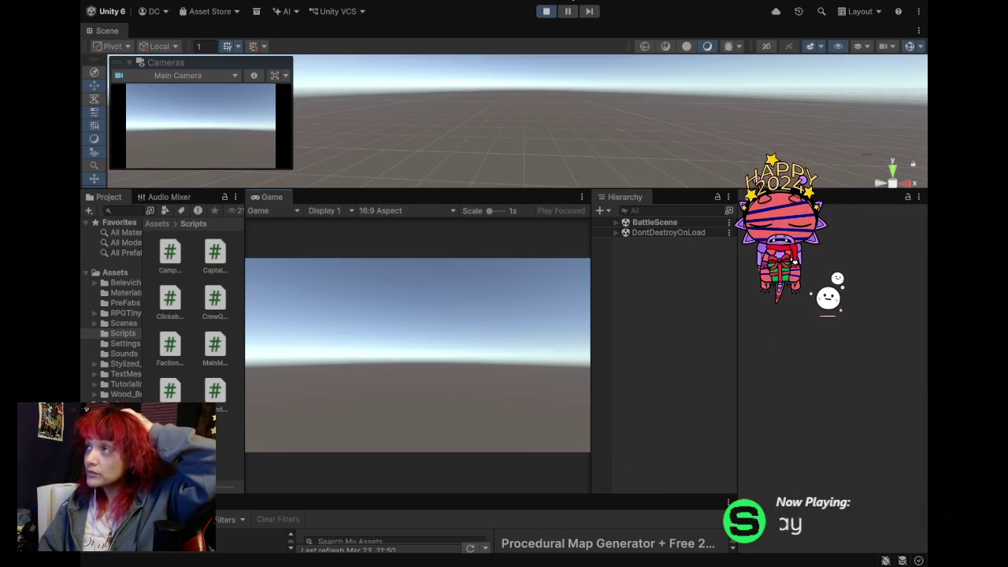
pyautogui.click(546, 11)
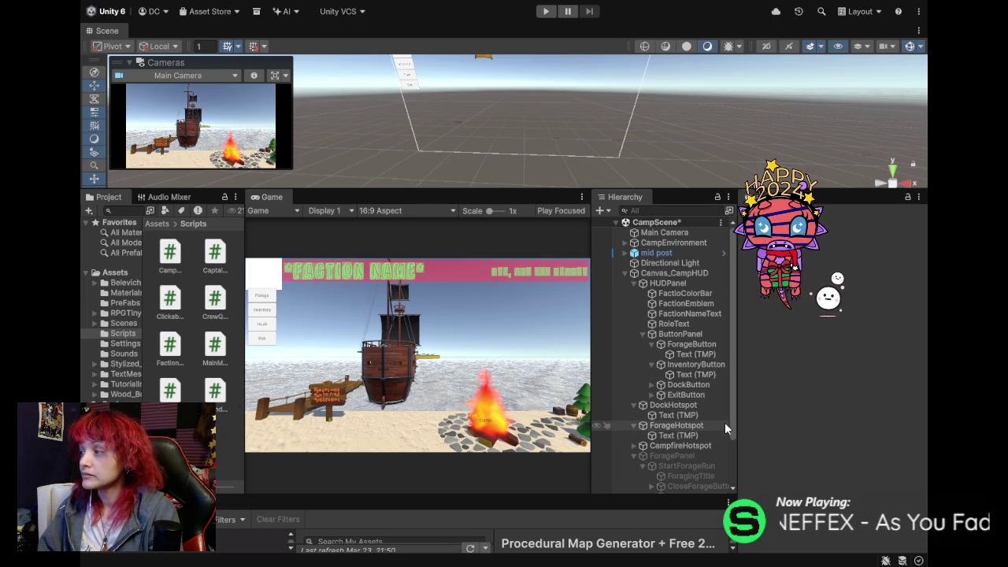
pyautogui.click(697, 486)
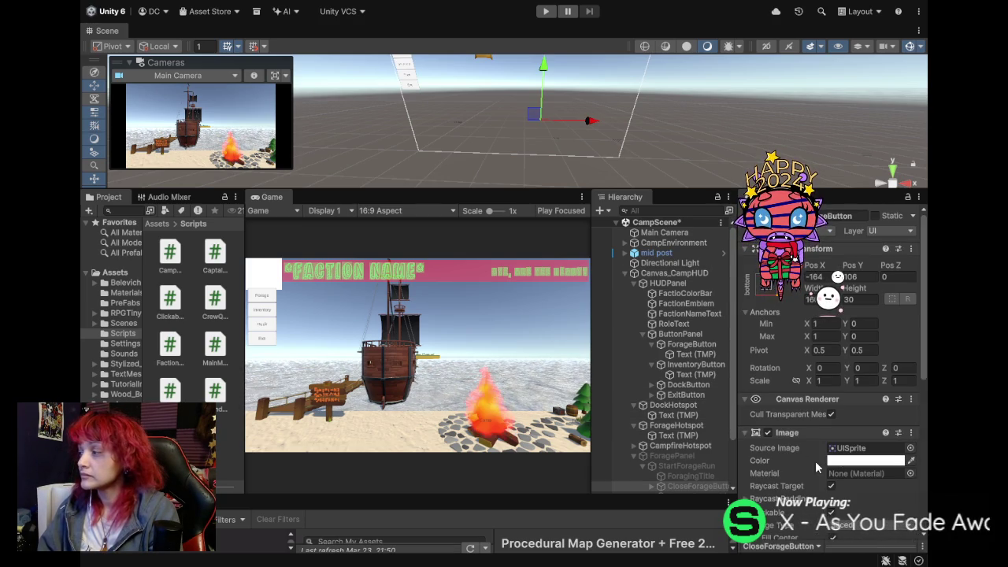
# Review the forage popup's CloseForageButton, ForagingTitle and StartForageRun objects in the Inspector.
pyautogui.scroll(-5, 801, 464)
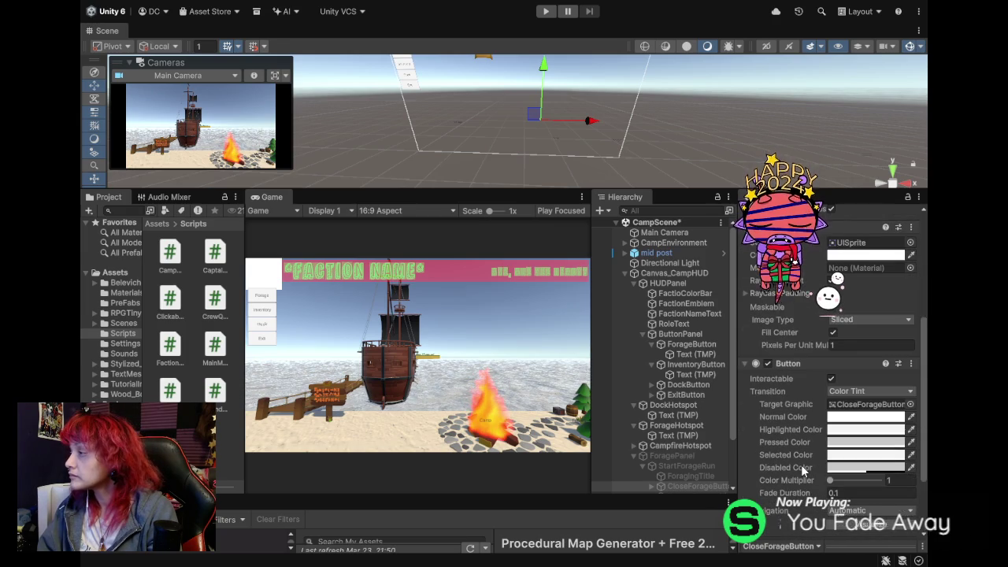
pyautogui.scroll(-2, 801, 465)
pyautogui.scroll(-2, 800, 464)
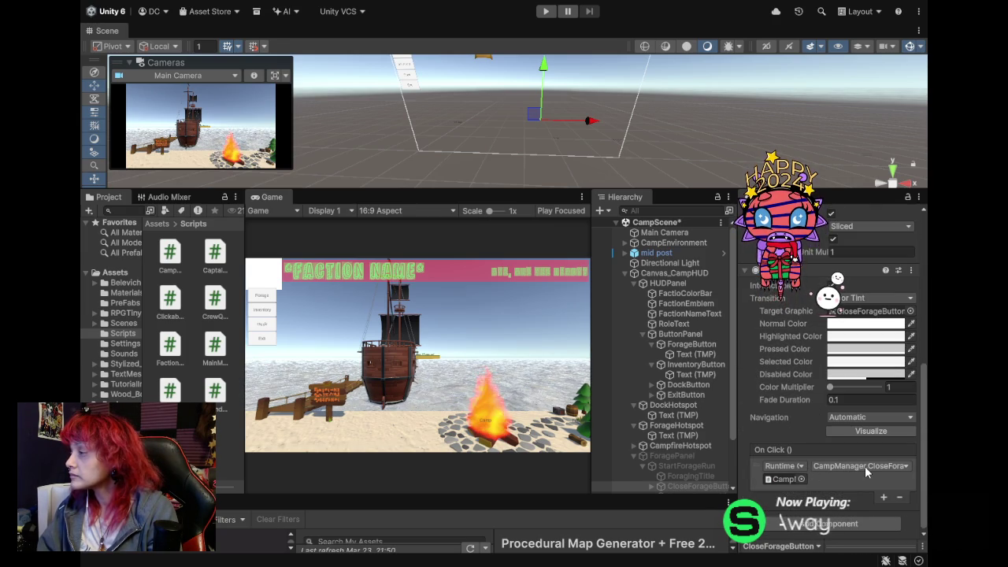
pyautogui.press('Up')
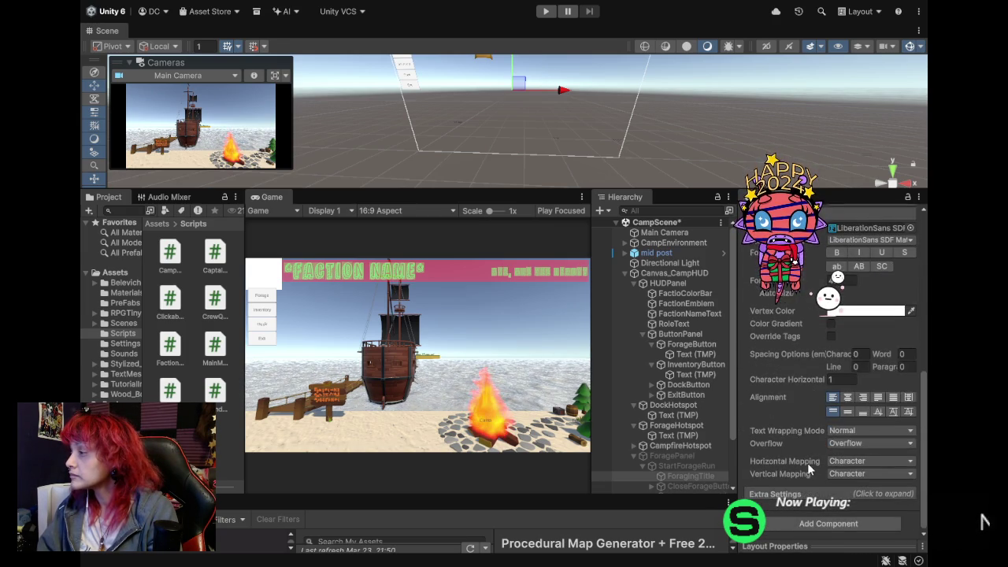
pyautogui.scroll(10, 807, 462)
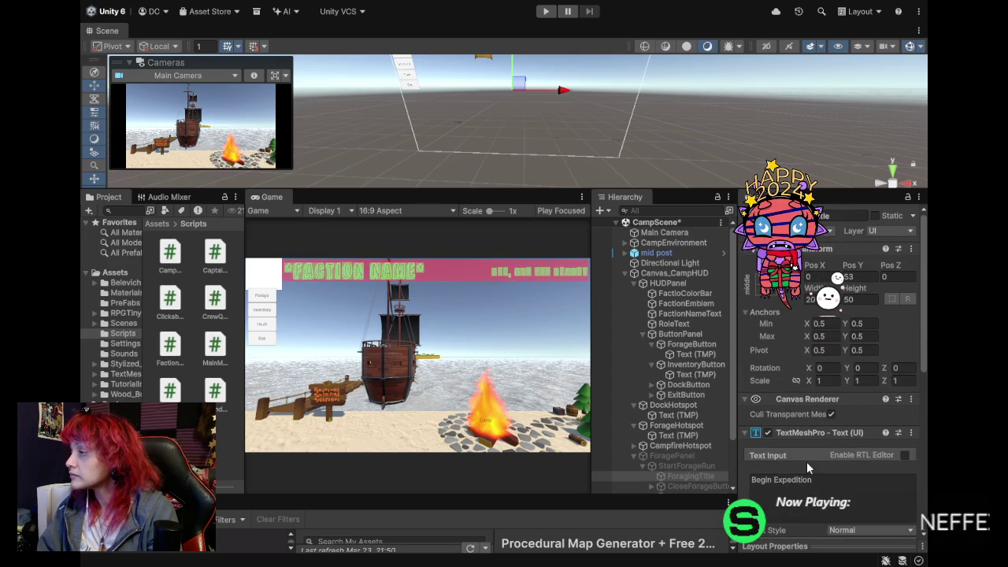
pyautogui.press('Up')
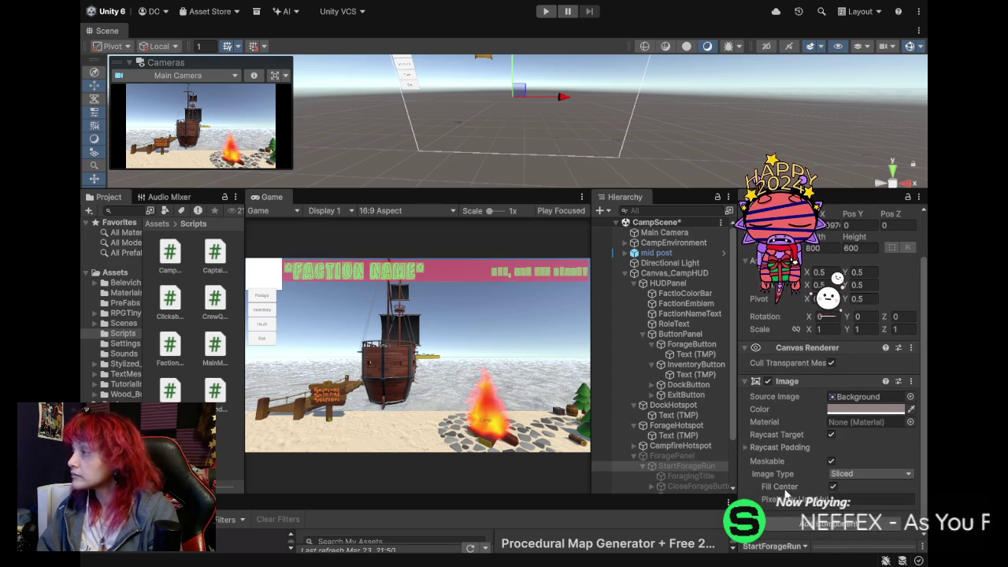
pyautogui.scroll(3, 788, 469)
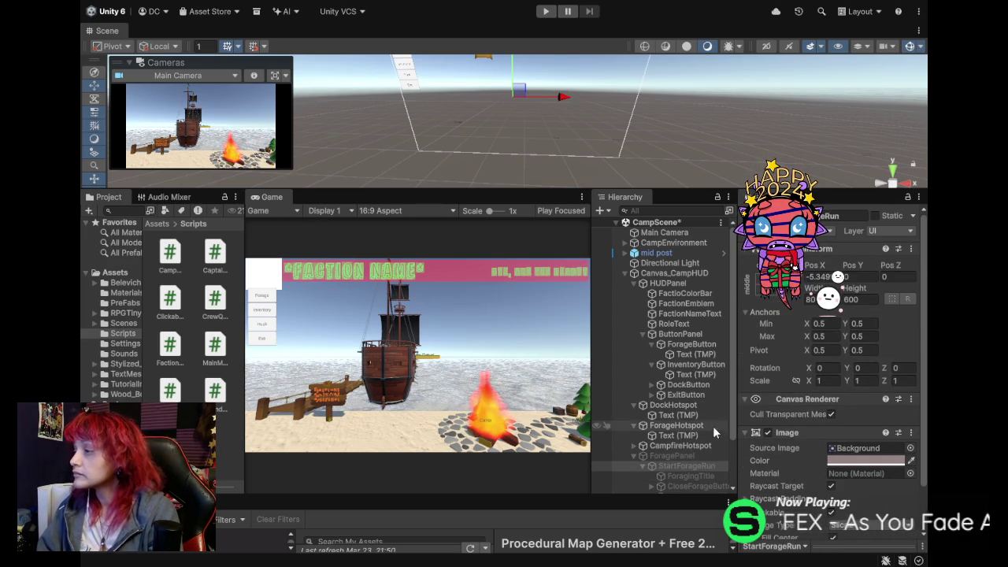
# Frame the Forage hotspot in the Scene view and check its On Click function, now No Function.
pyautogui.moveTo(735, 429); pyautogui.dragTo(730, 476)
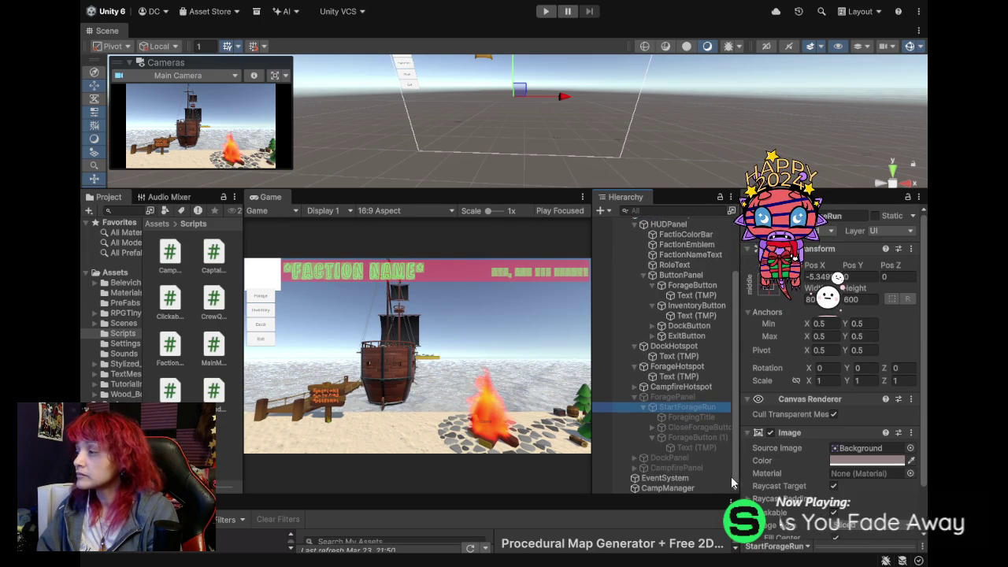
pyautogui.moveTo(619, 144)
pyautogui.mouseDown()
pyautogui.moveTo(661, 187)
pyautogui.moveTo(599, 135)
pyautogui.mouseUp()
pyautogui.click(609, 139)
pyautogui.press('f')
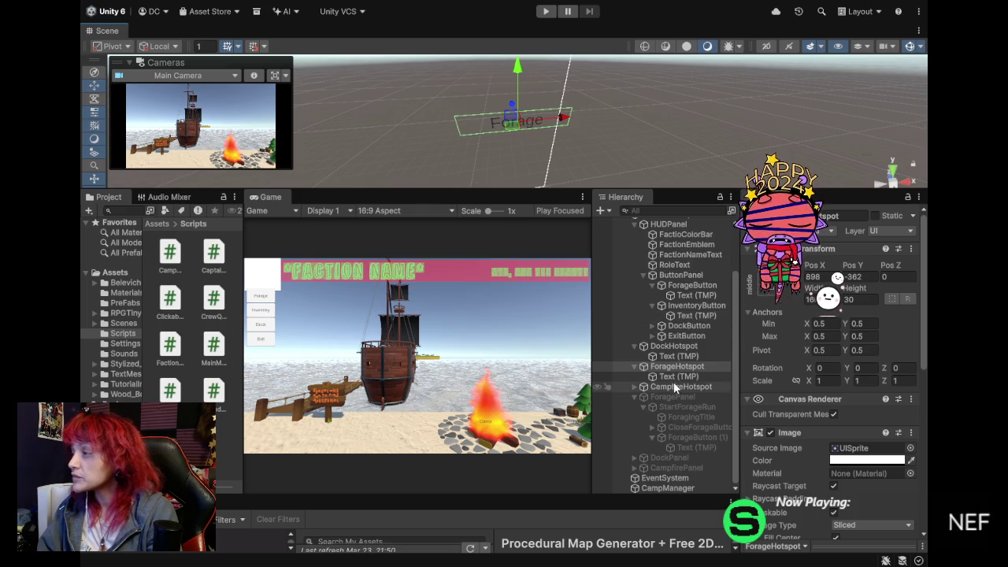
pyautogui.scroll(-6, 799, 442)
pyautogui.scroll(-3, 807, 462)
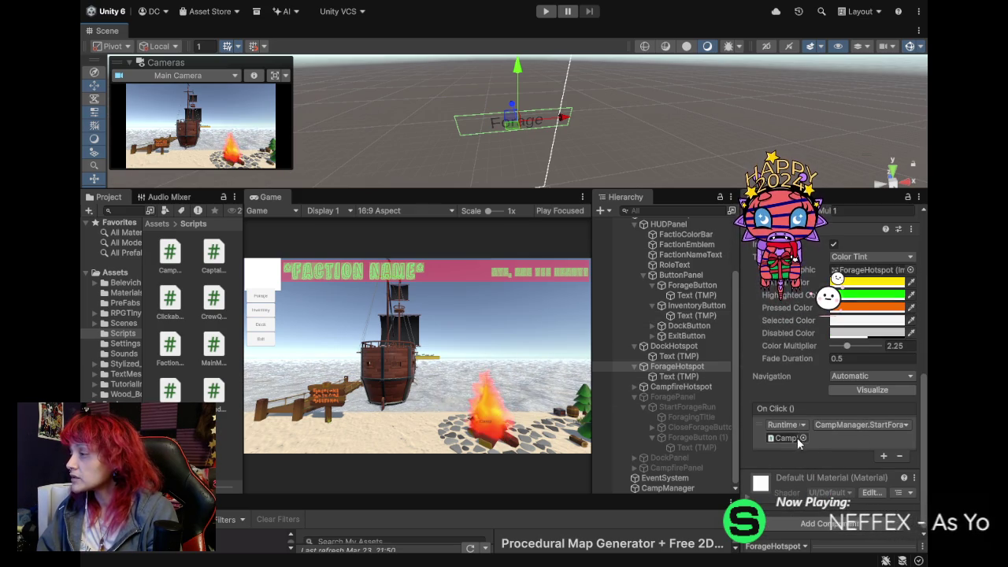
pyautogui.click(824, 424)
pyautogui.click(823, 436)
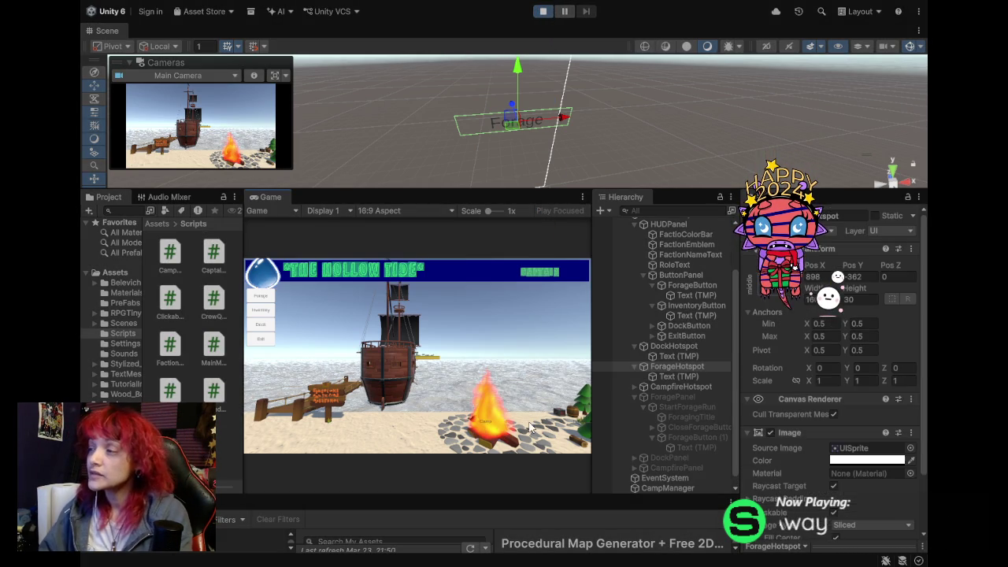
# In the running game, open the forage popup from the hotspot, press Start, then stop playing.
pyautogui.click(576, 426)
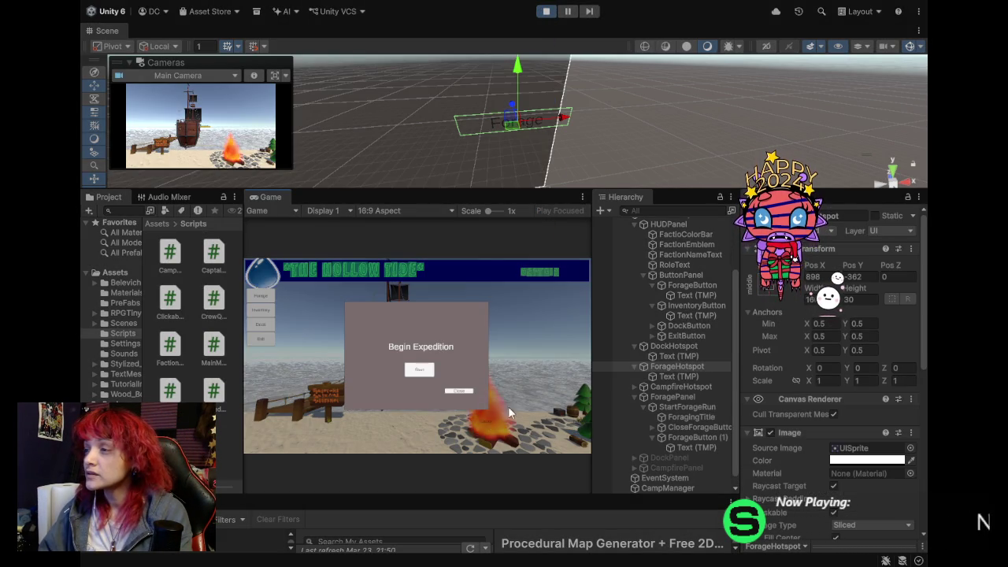
pyautogui.click(421, 372)
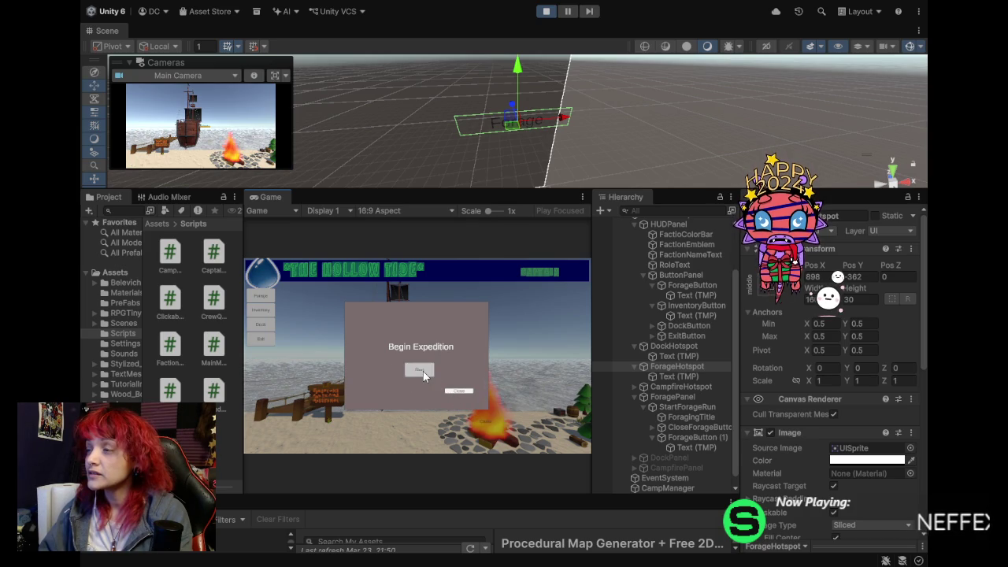
pyautogui.click(544, 12)
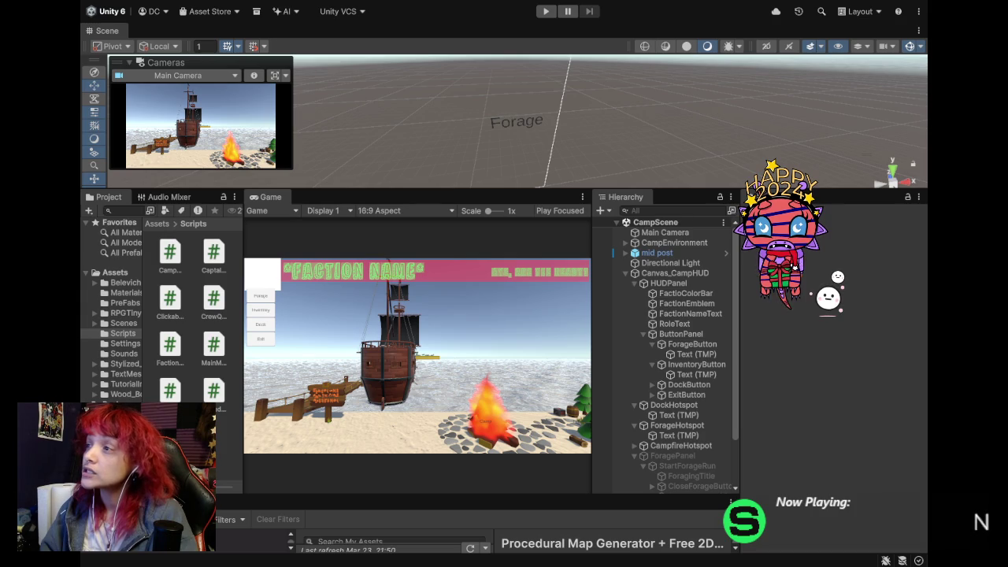
pyautogui.moveTo(488, 114)
pyautogui.mouseDown()
pyautogui.moveTo(421, 127)
pyautogui.moveTo(277, 70)
pyautogui.moveTo(353, 11)
pyautogui.moveTo(386, 11)
pyautogui.moveTo(391, 22)
pyautogui.moveTo(502, 57)
pyautogui.moveTo(503, 27)
pyautogui.moveTo(471, 31)
pyautogui.moveTo(471, 15)
pyautogui.moveTo(476, 41)
pyautogui.moveTo(481, 36)
pyautogui.moveTo(476, 67)
pyautogui.mouseUp()
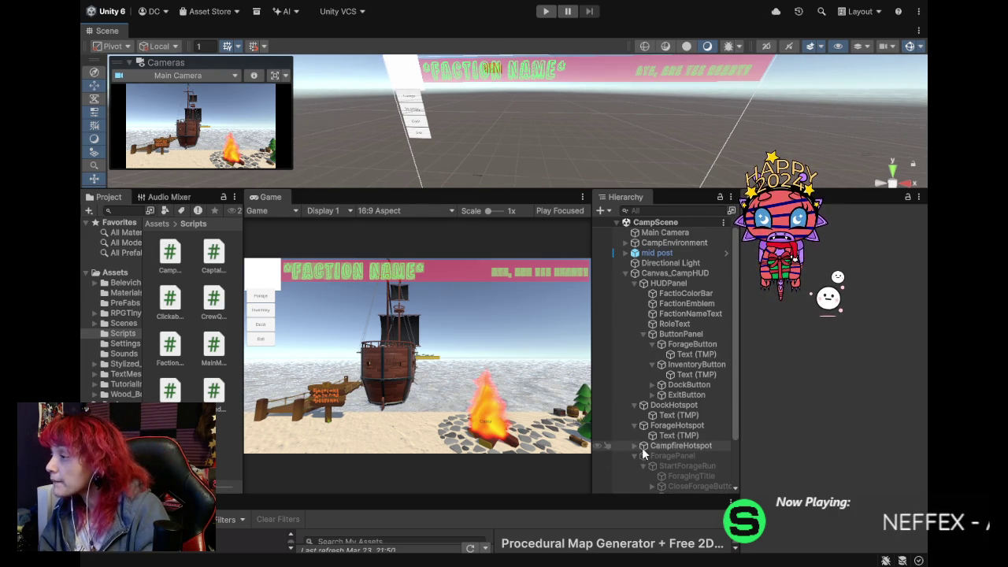
# Collapse the ForageHotspot and DockHotspot entries in the Hierarchy.
pyautogui.click(633, 425)
pyautogui.click(634, 404)
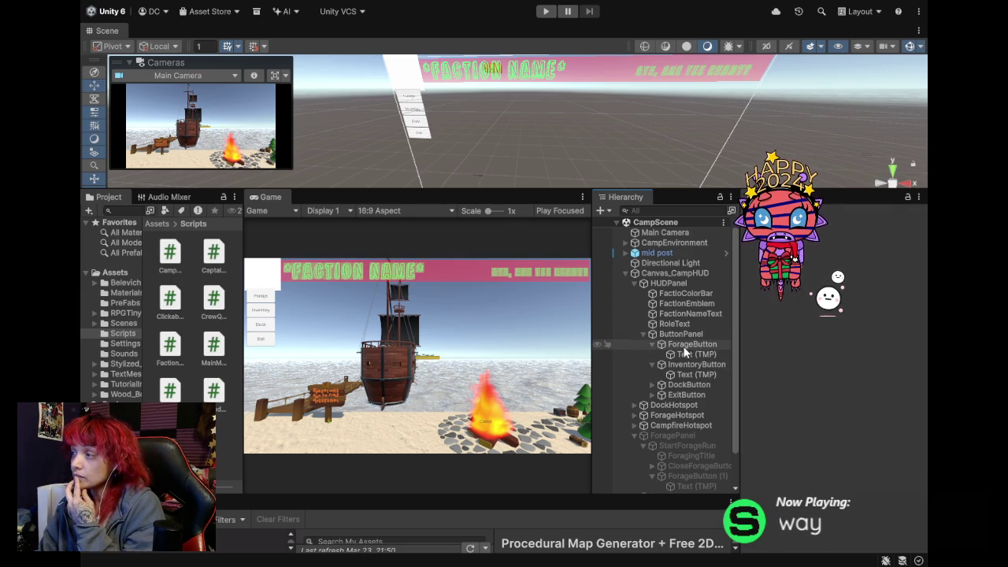
# Check the InventoryButton's On Click actions in the Inspector.
pyautogui.click(685, 362)
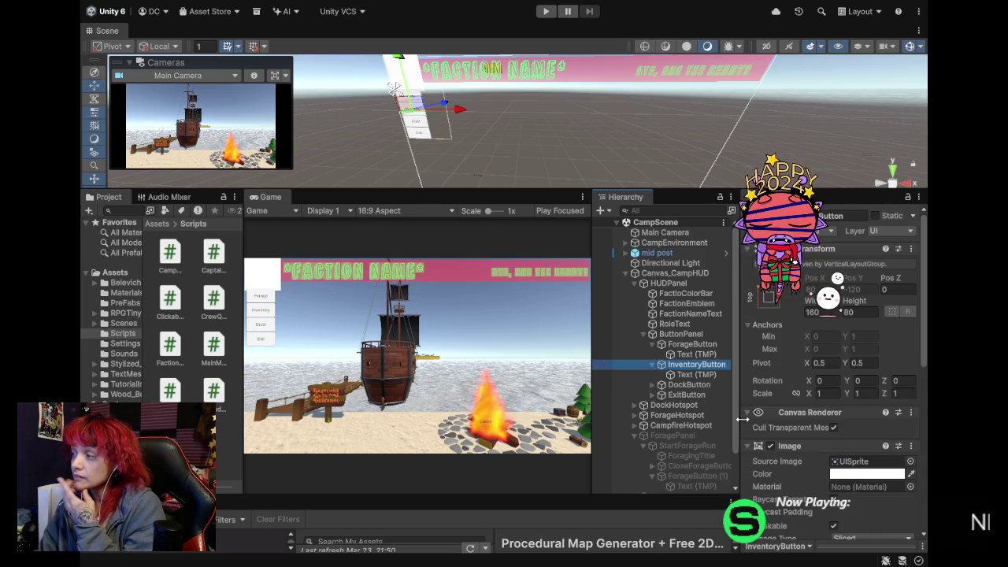
pyautogui.scroll(-5, 779, 439)
pyautogui.scroll(-3, 796, 445)
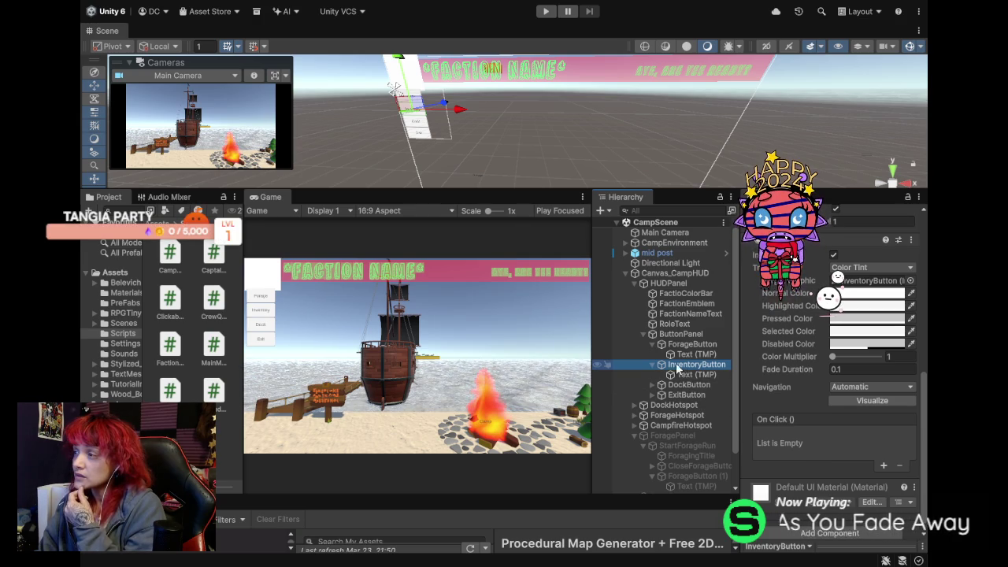
pyautogui.scroll(-2, 663, 437)
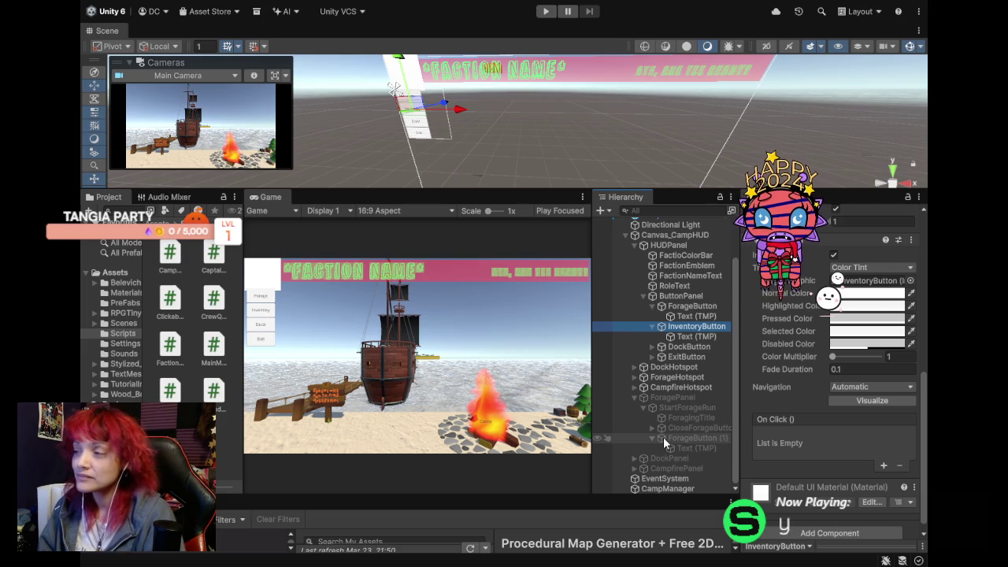
pyautogui.scroll(-1, 656, 437)
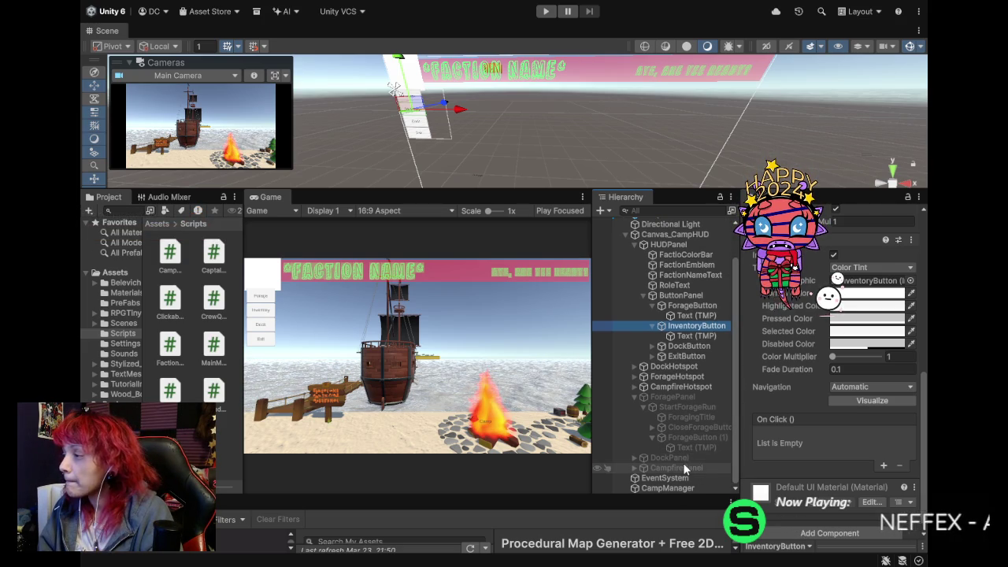
# Expand CampfirePanel and CampfireContent, then inspect CampfireTitle reading 'Campfire' at font size 48.
pyautogui.click(682, 467)
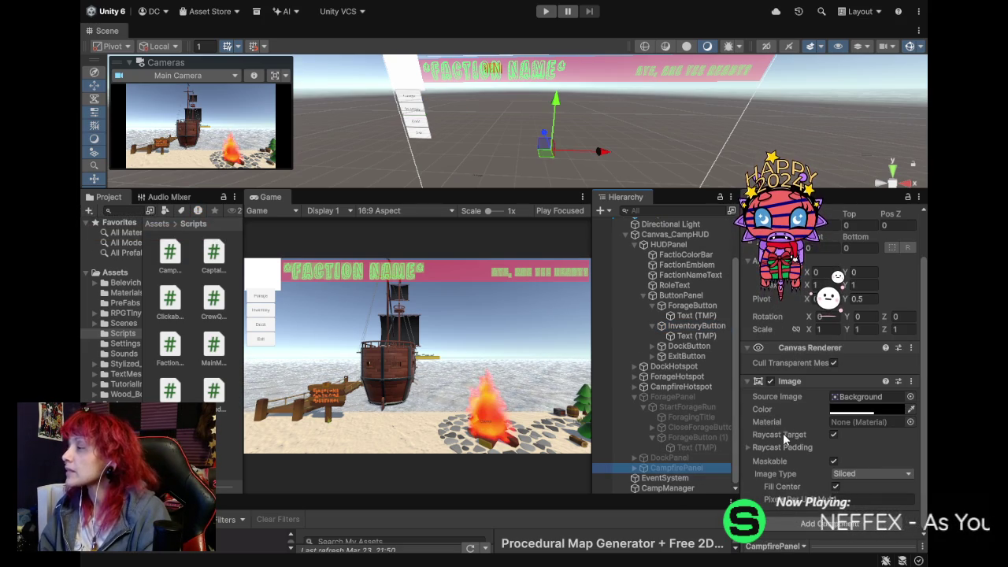
pyautogui.click(633, 467)
pyautogui.click(666, 466)
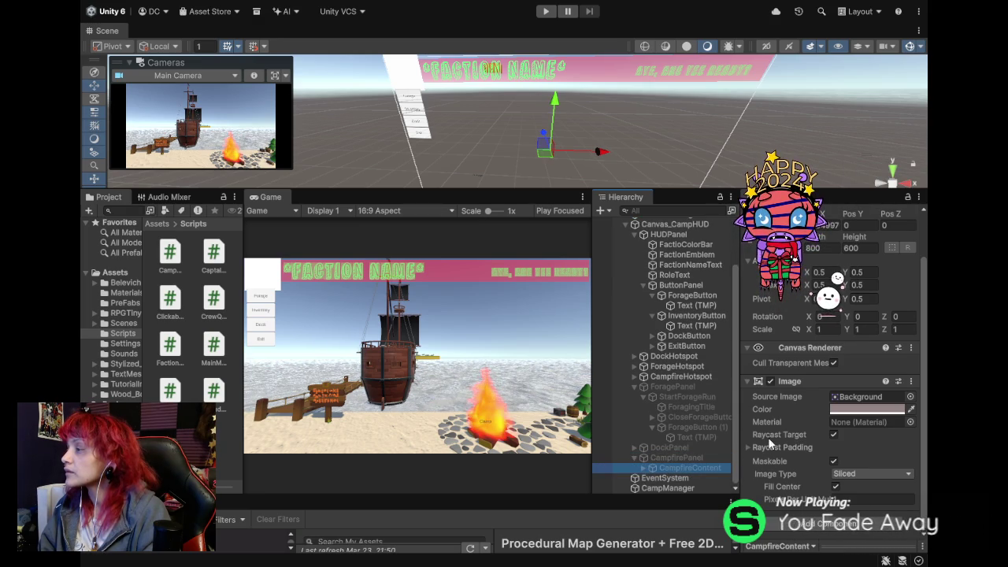
pyautogui.click(642, 468)
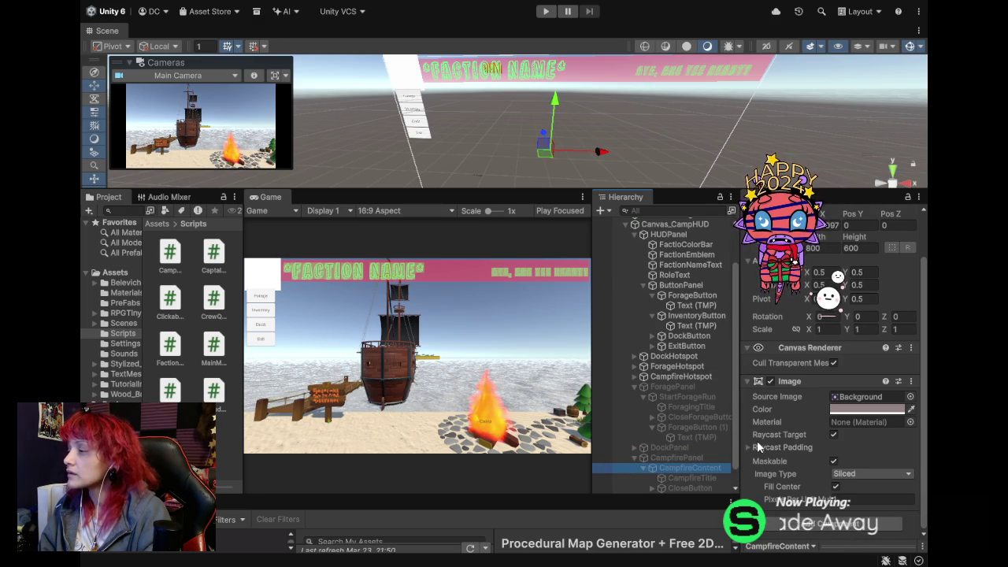
pyautogui.scroll(-1, 698, 449)
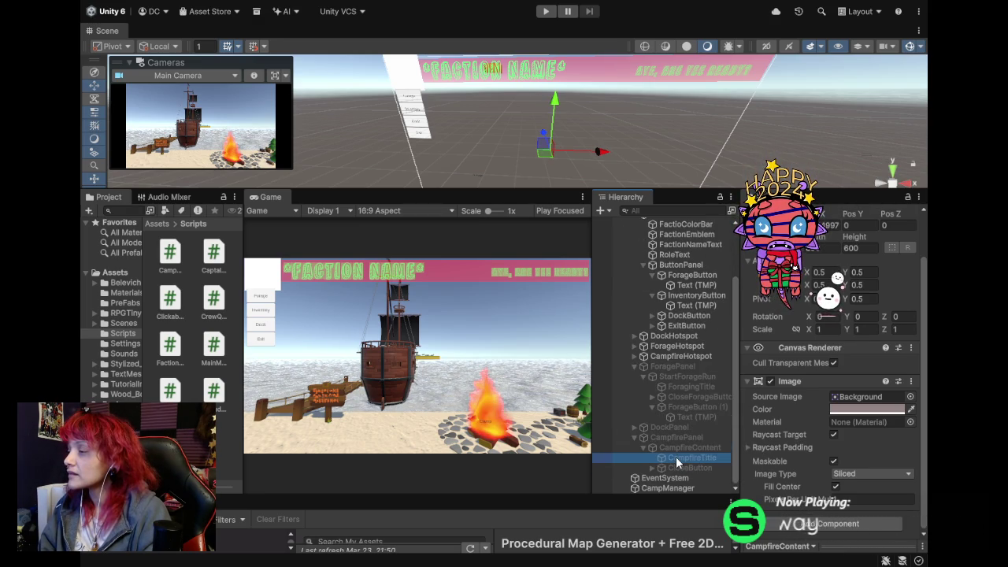
pyautogui.click(675, 456)
pyautogui.scroll(-2, 783, 424)
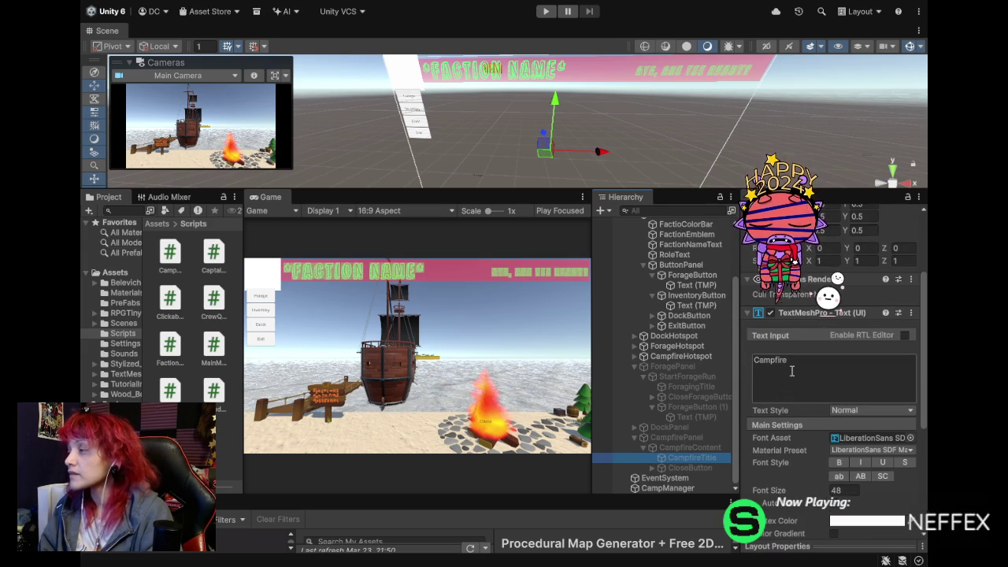
pyautogui.scroll(-4, 791, 370)
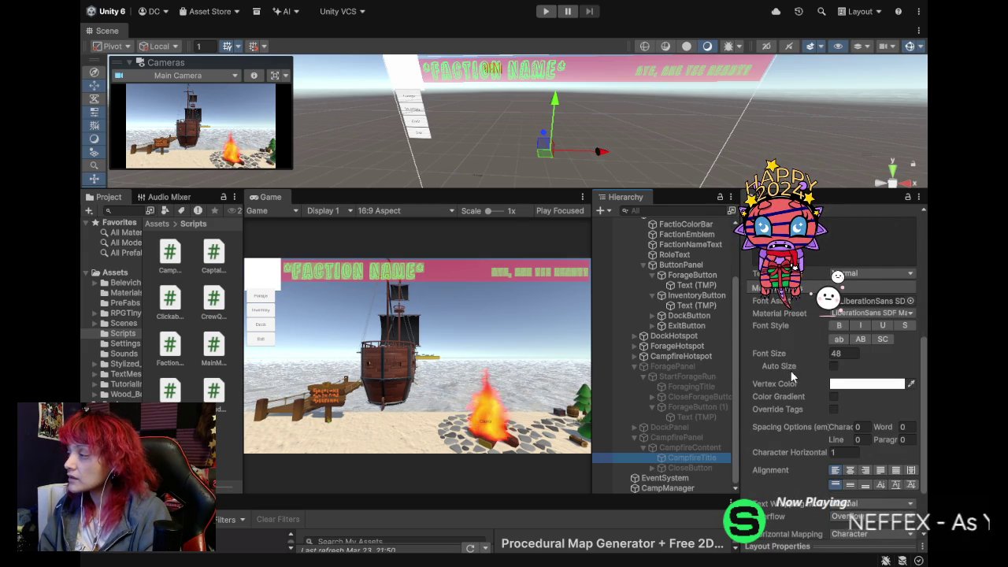
pyautogui.scroll(-2, 791, 371)
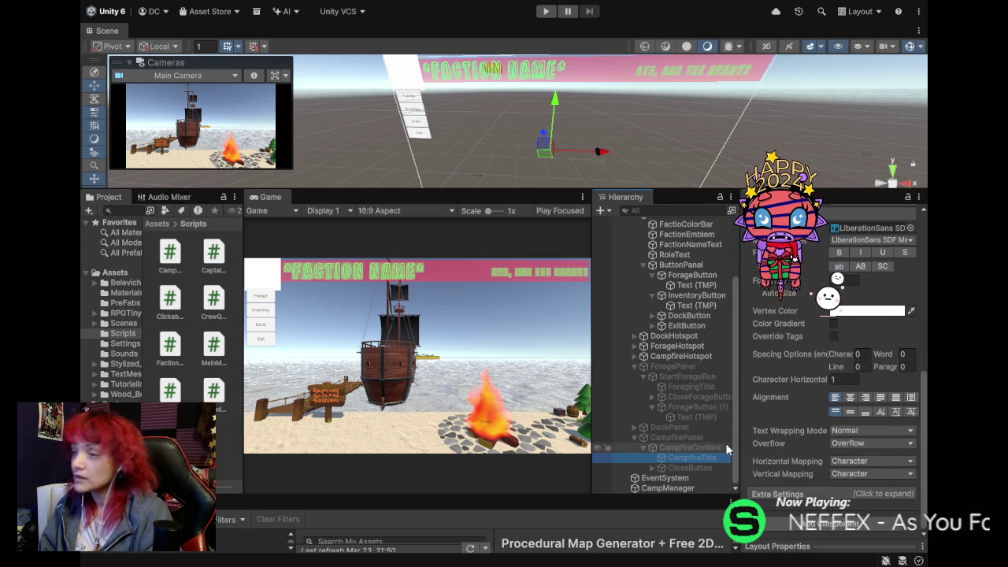
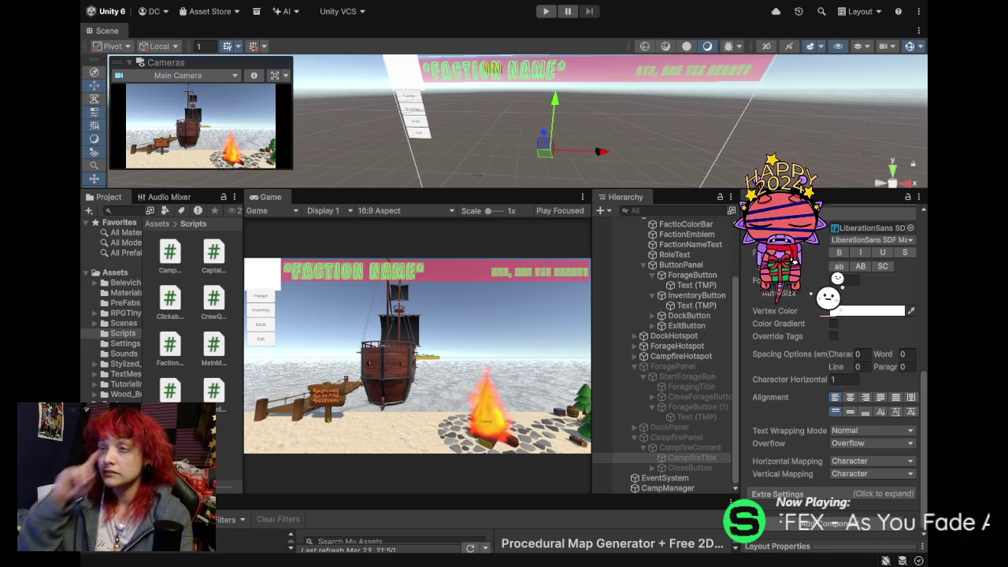
# Load BattleScene from the Scenes folder; it holds only a Main Camera and Directional Light.
pyautogui.click(517, 321)
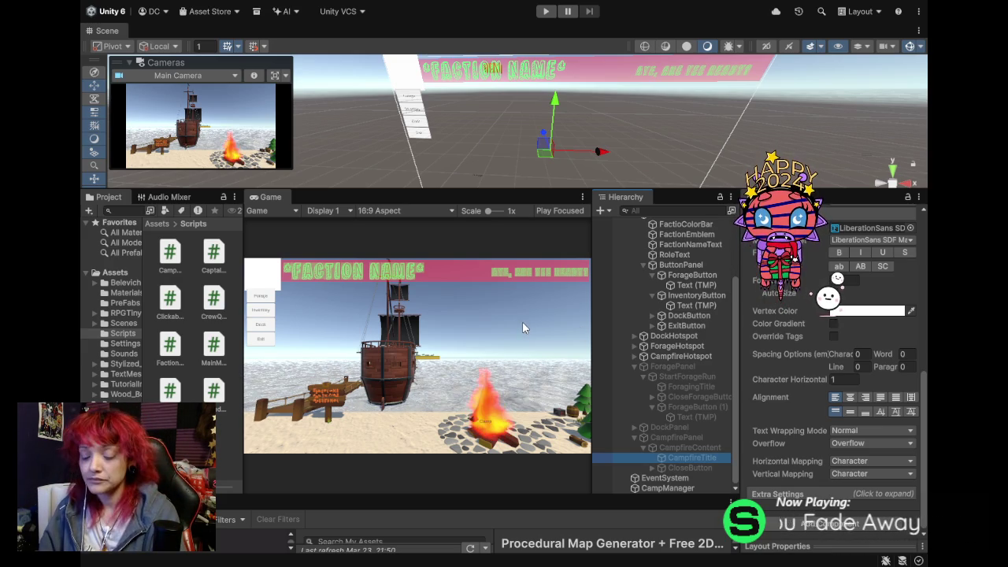
pyautogui.click(123, 323)
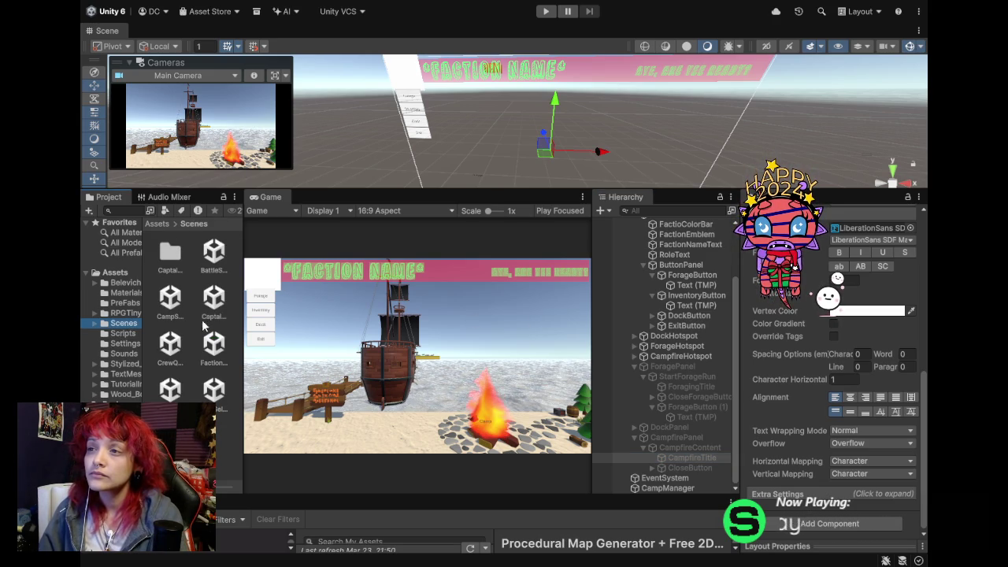
pyautogui.doubleClick(213, 252)
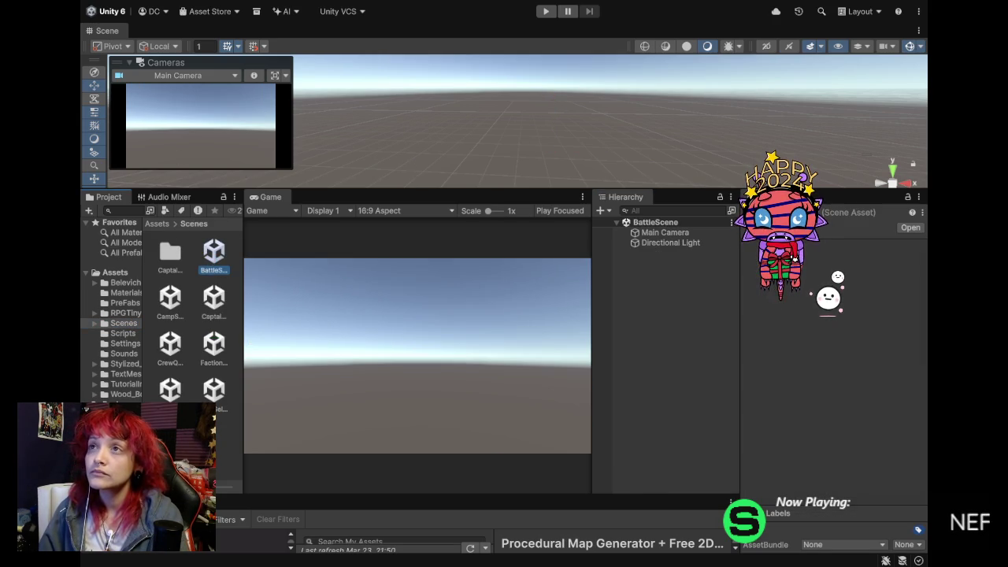
pyautogui.click(117, 76)
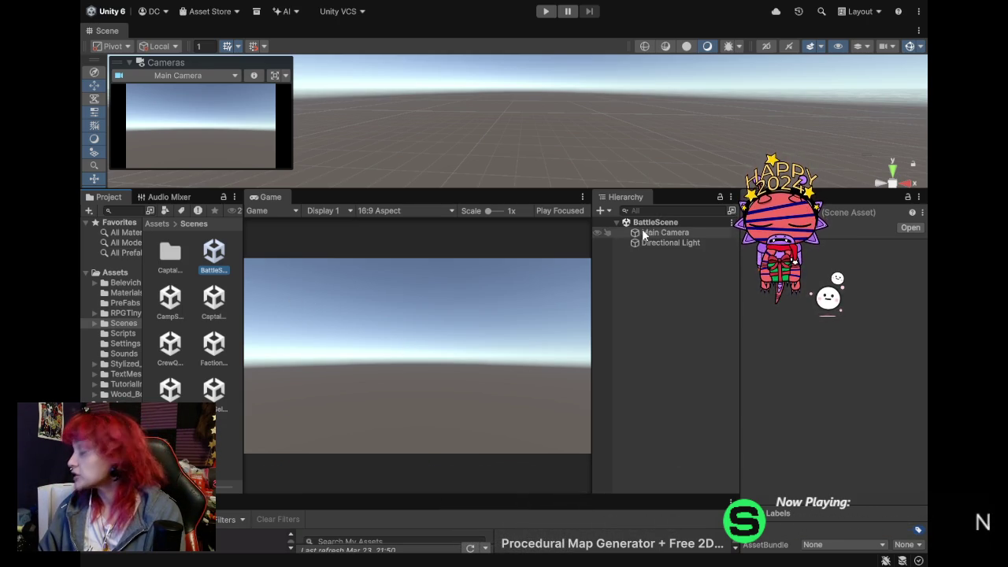
pyautogui.click(629, 262)
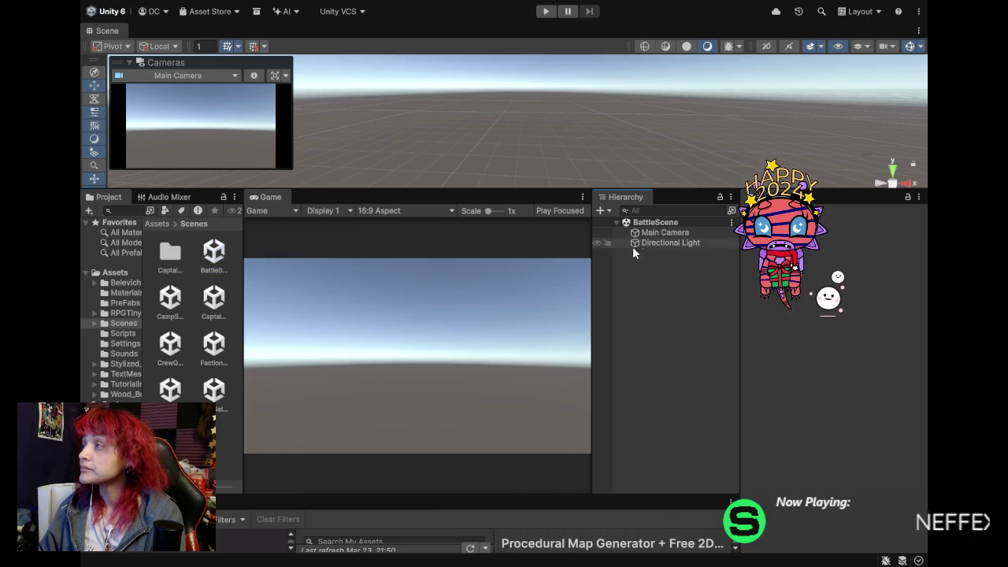
# Create a UI Canvas with EventSystem and a 3D plane named BattleGround.
pyautogui.click(644, 232)
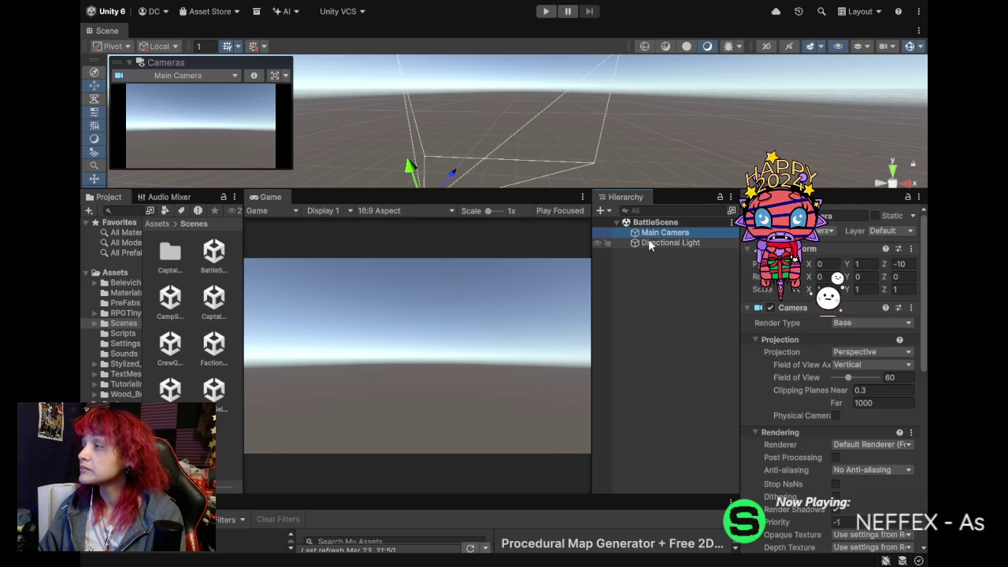
pyautogui.click(648, 244)
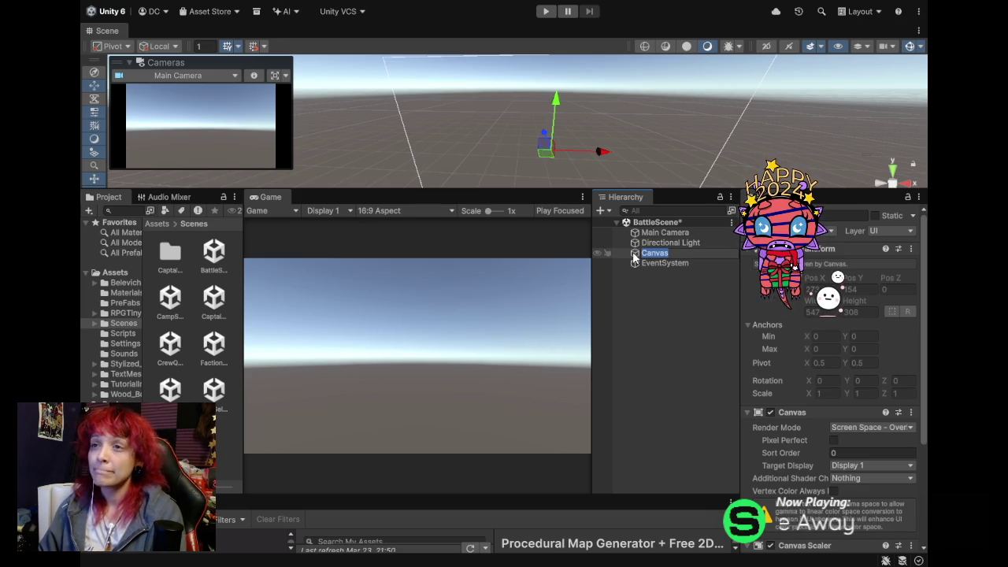
pyautogui.click(634, 256)
pyautogui.write('BattleGround')
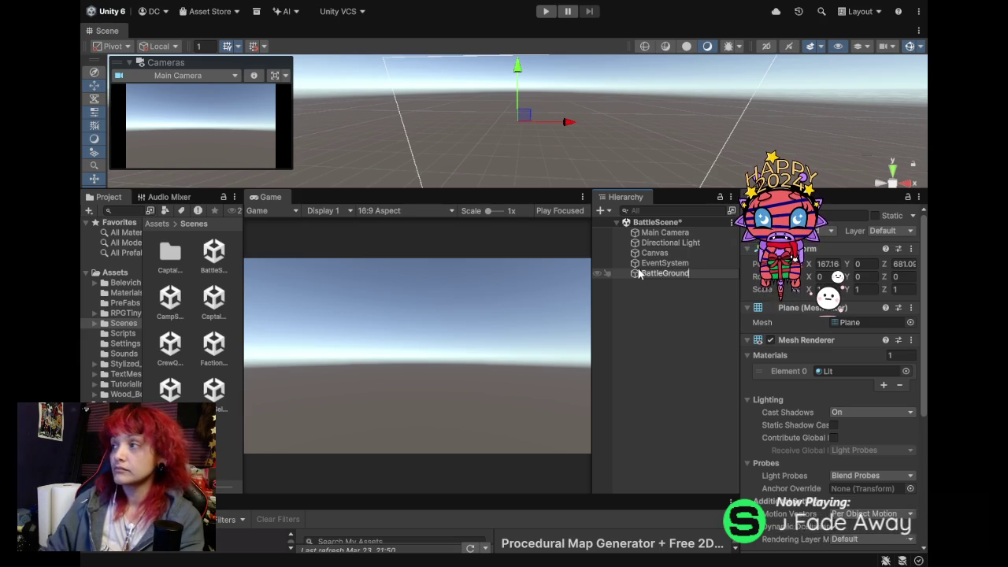
pyautogui.press('Return')
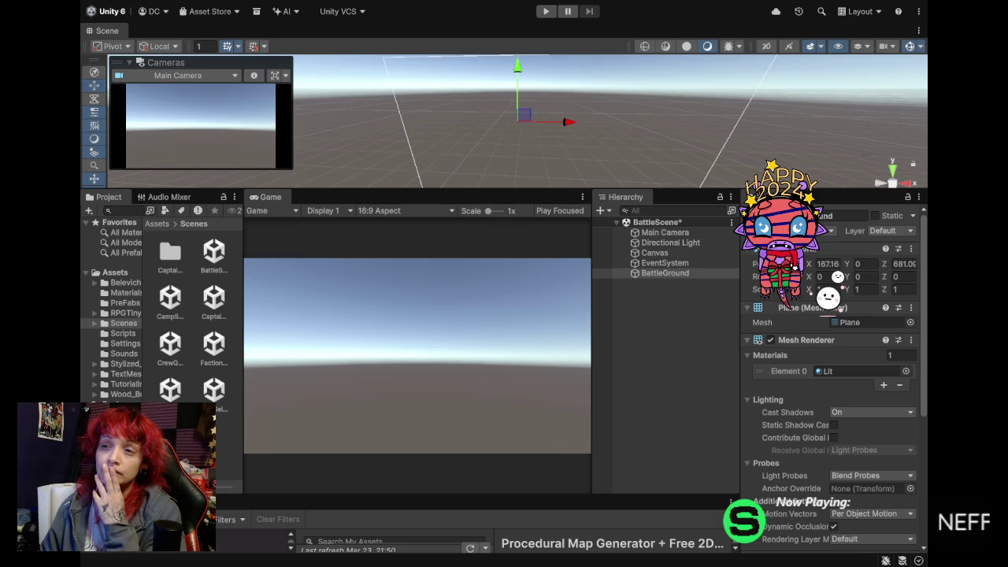
# Change the BattleGround plane's name in the Hierarchy to 'Battlefield'.
pyautogui.click(660, 273)
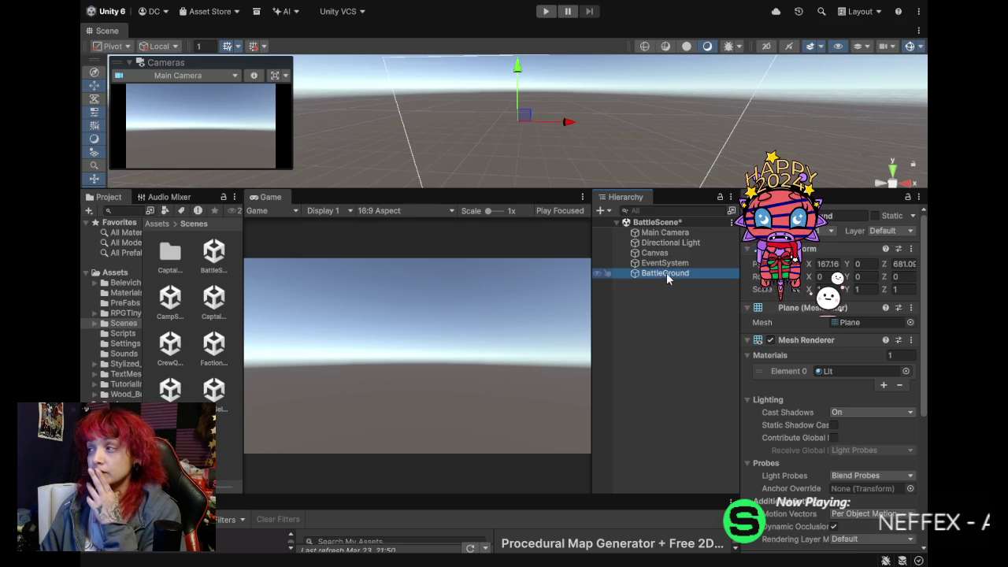
pyautogui.write('Battlef')
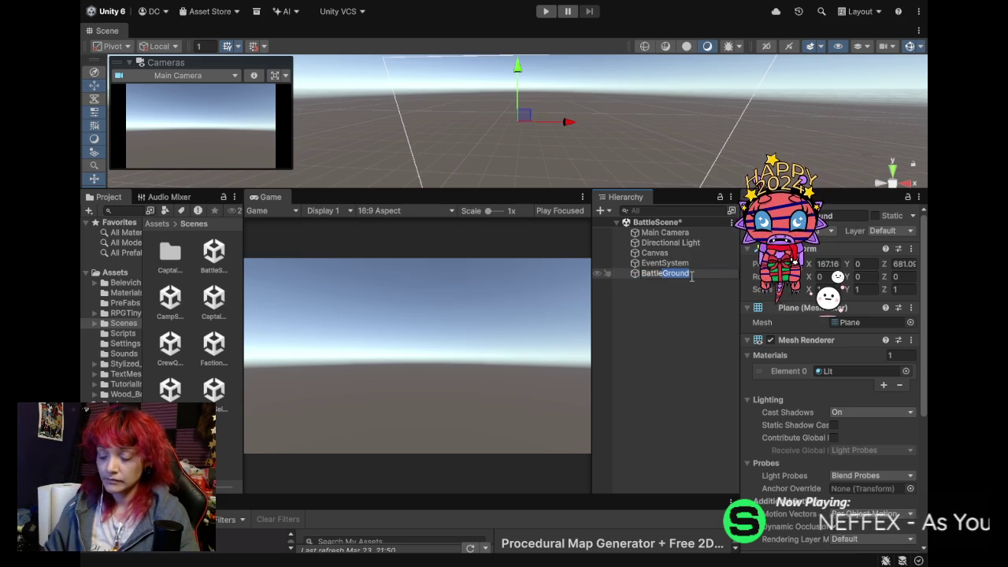
pyautogui.write('iel')
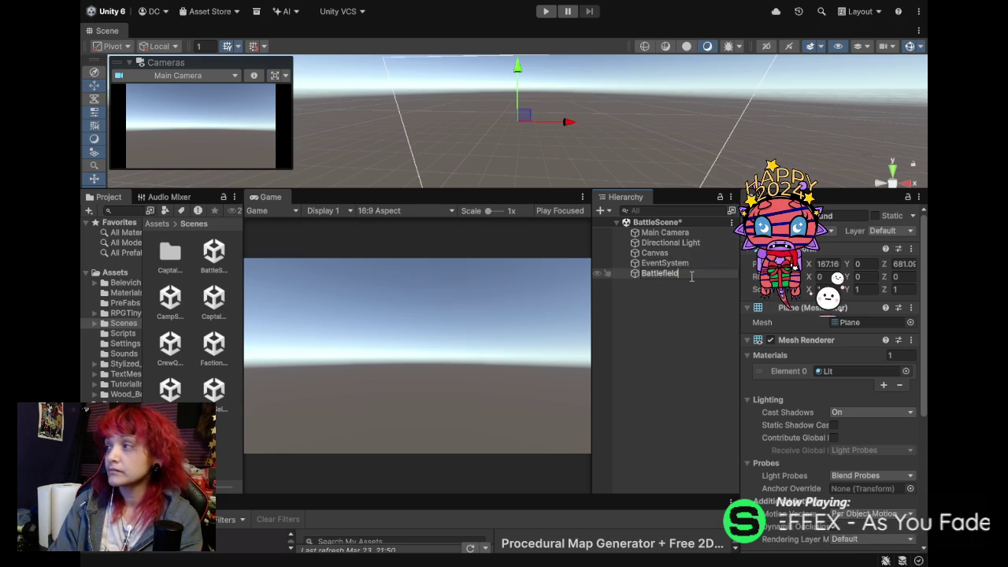
pyautogui.press('Return')
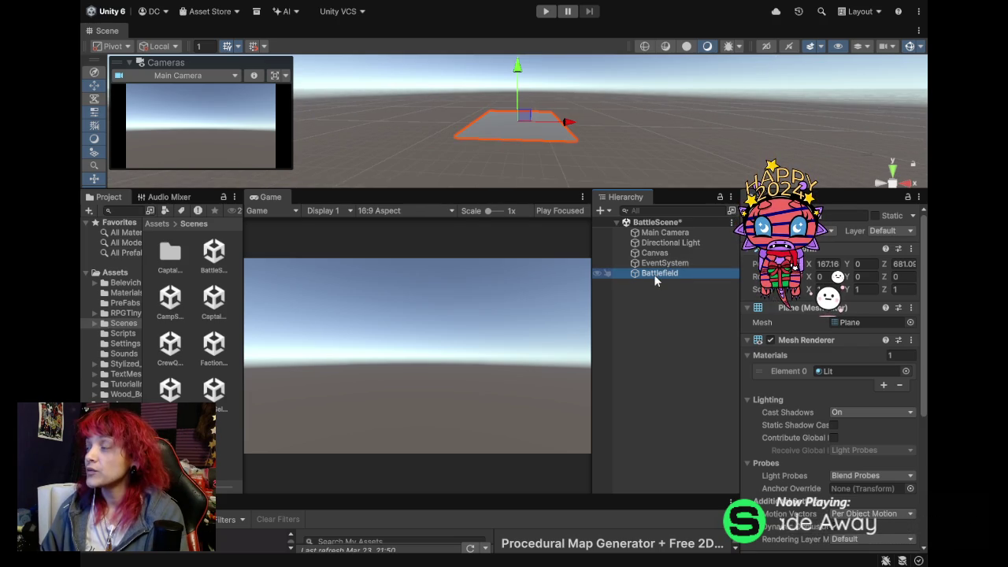
# Place the Battlefield plane at position 0, 0, 0 and create a new empty GameObject.
pyautogui.click(654, 232)
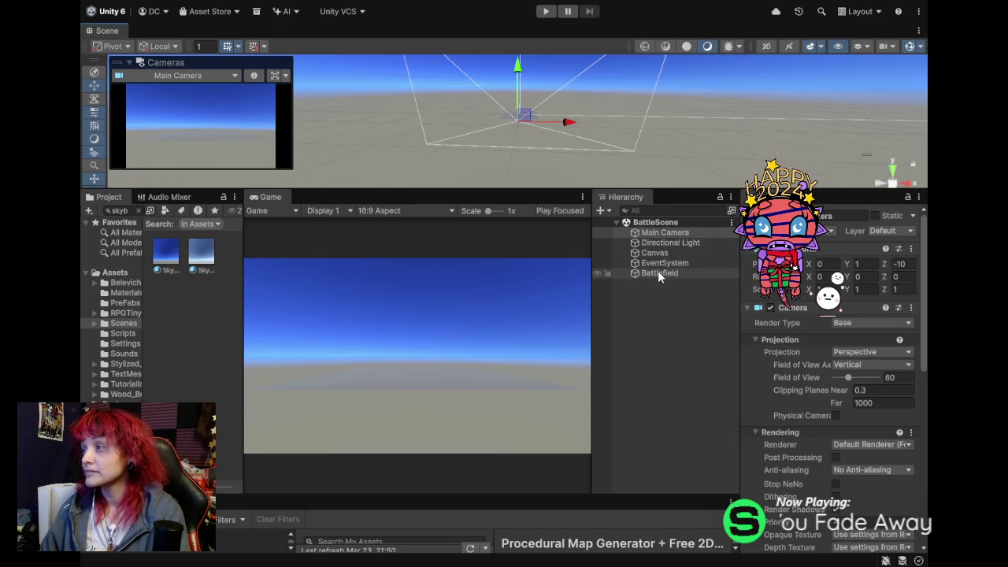
pyautogui.click(658, 273)
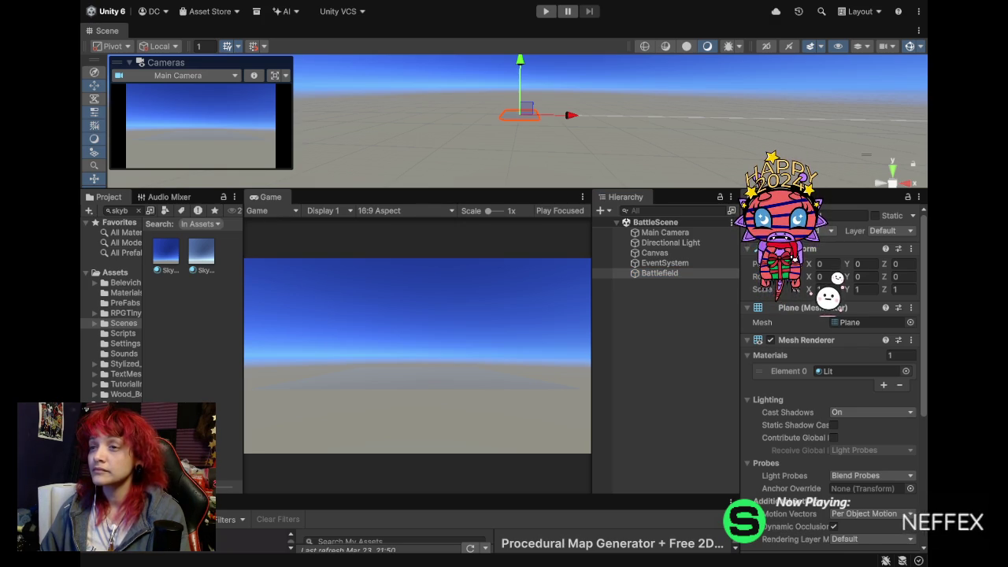
pyautogui.click(684, 323)
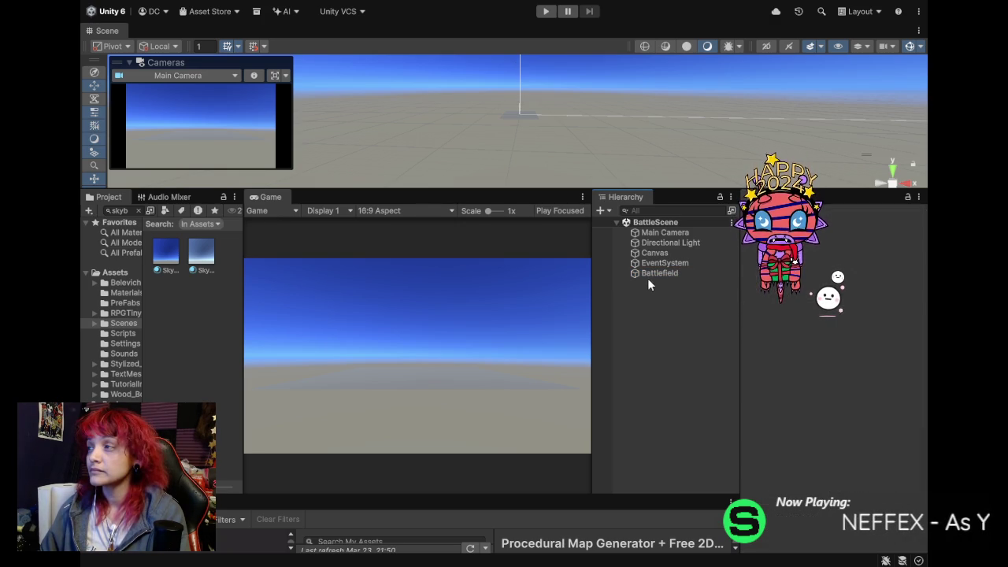
pyautogui.hotkey('ctrl', 'shift', 'n')
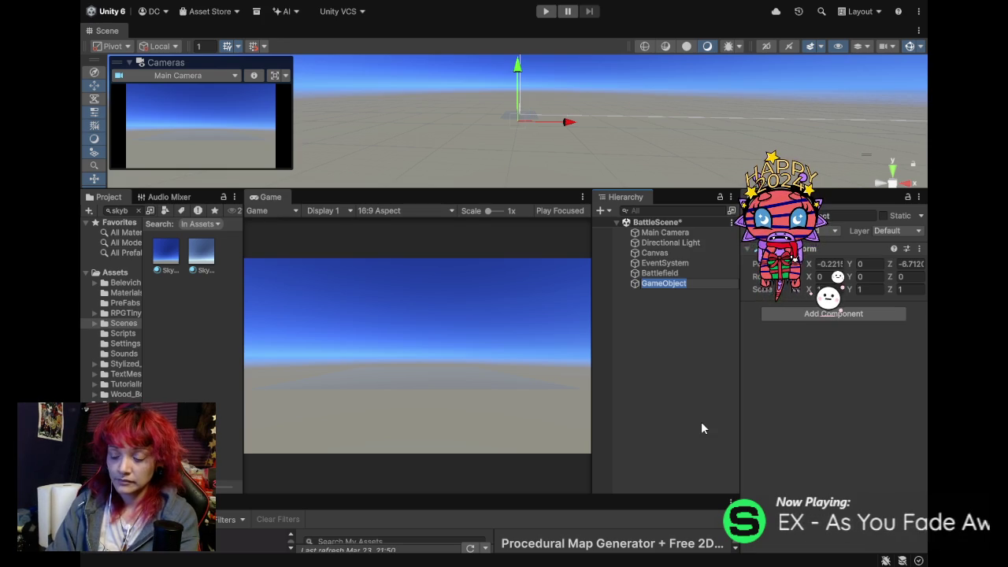
# Name the new empty object 'EnemySpawnPoint'.
pyautogui.write('Ene')
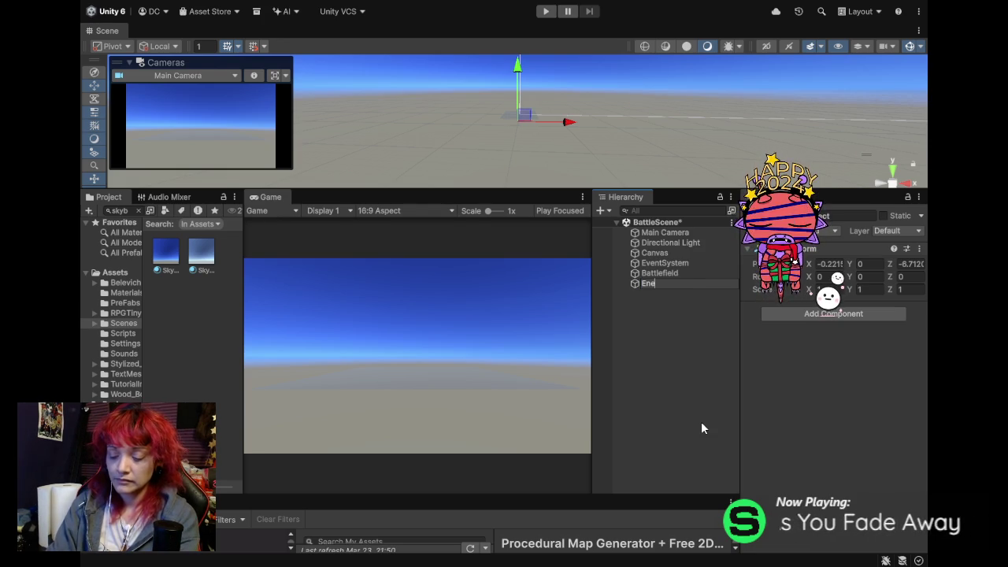
pyautogui.write('mySpawn')
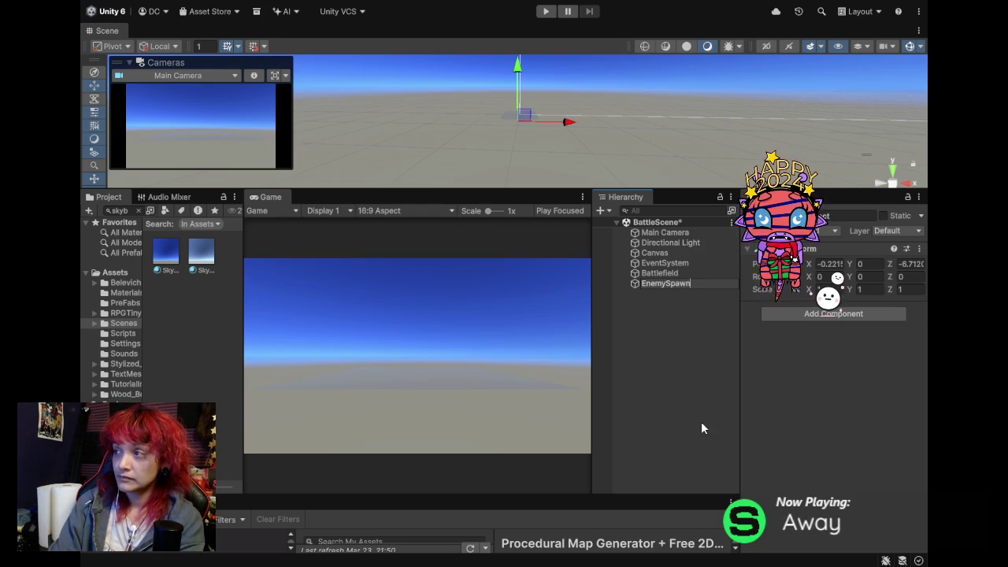
pyautogui.write('Po')
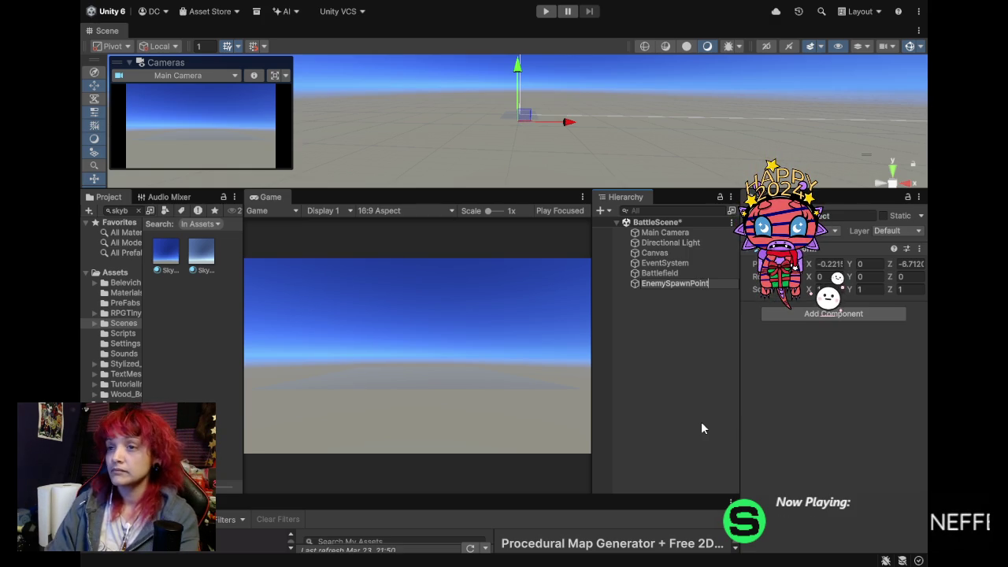
pyautogui.write('int')
pyautogui.press('Return')
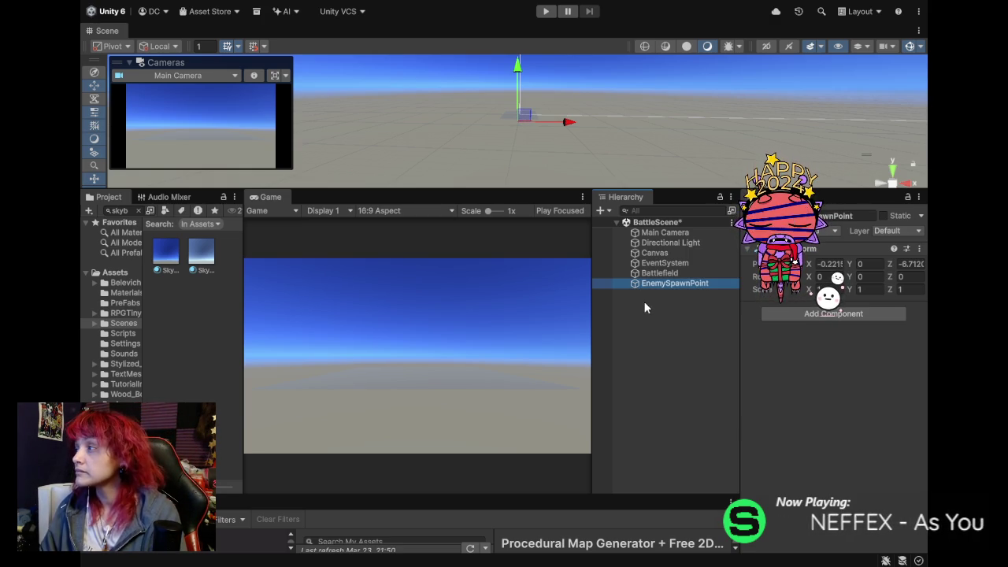
pyautogui.click(634, 343)
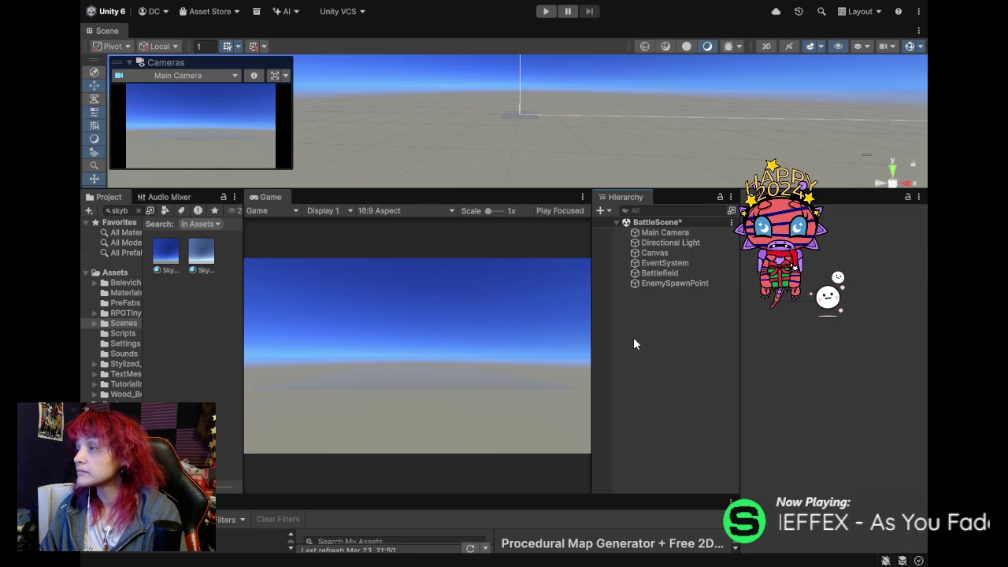
# Zero EnemySpawnPoint's X and Z position so it sits at 0, 0, 0, then add another empty object.
pyautogui.click(669, 284)
pyautogui.click(828, 263)
pyautogui.write('1')
pyautogui.click(891, 264)
pyautogui.write('0')
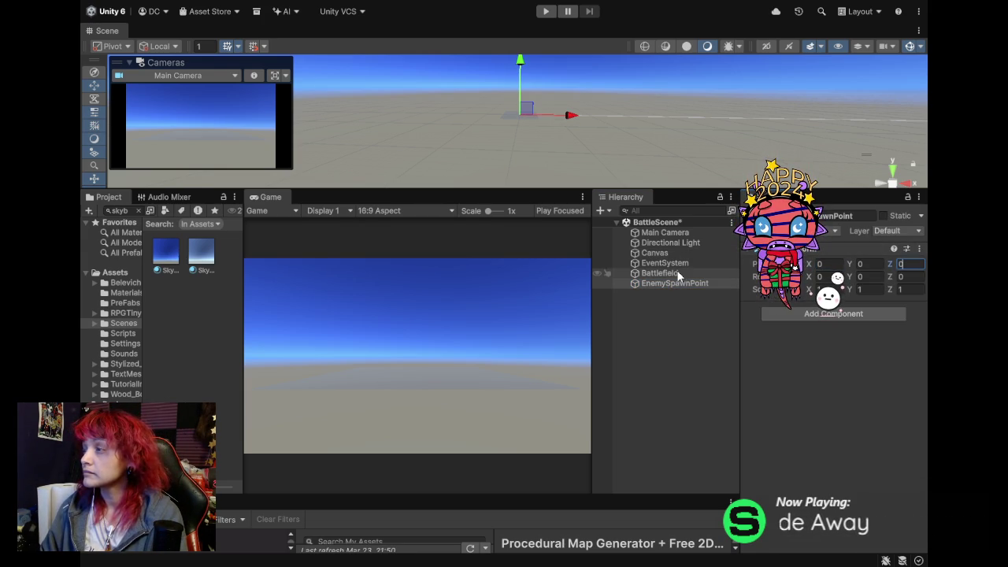
pyautogui.click(670, 282)
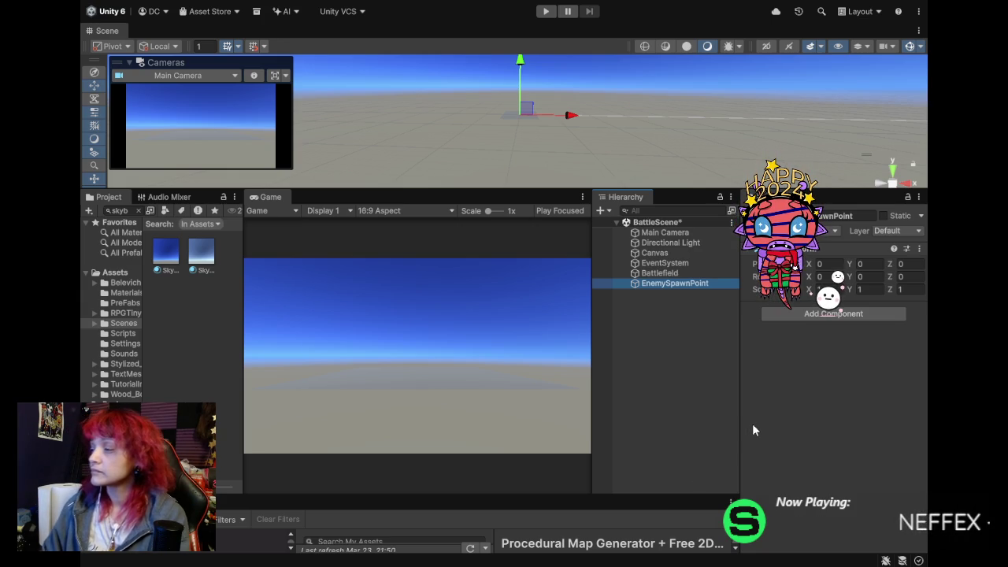
pyautogui.hotkey('ctrl', 'shift', 'n')
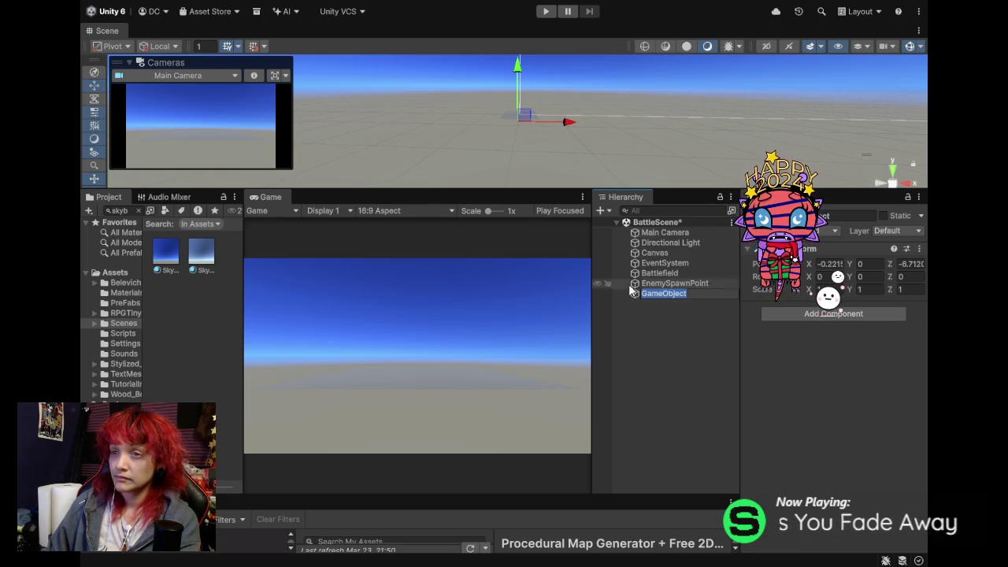
# Name the new empty object 'PlayerSpawnPoints'.
pyautogui.write('Player')
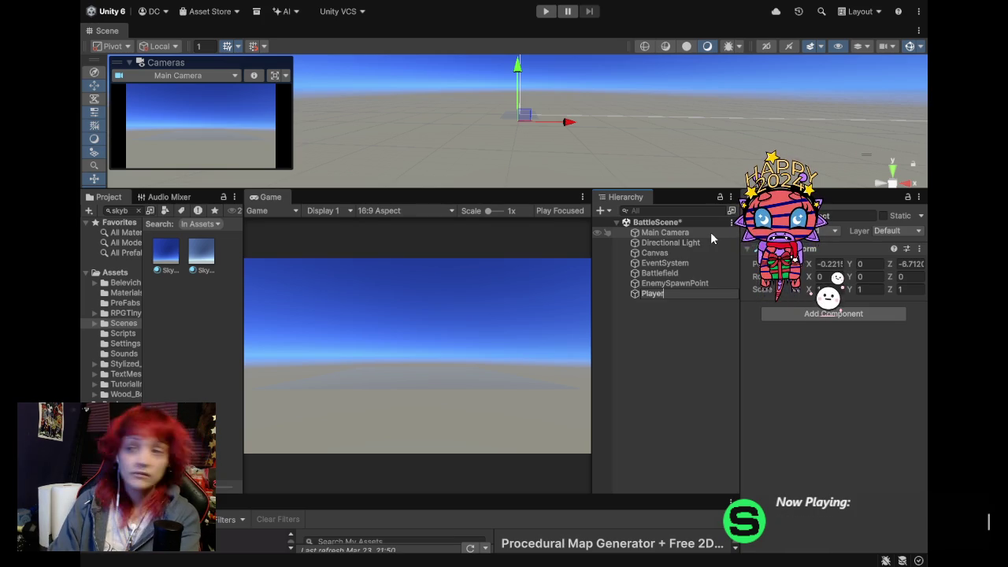
pyautogui.write('s')
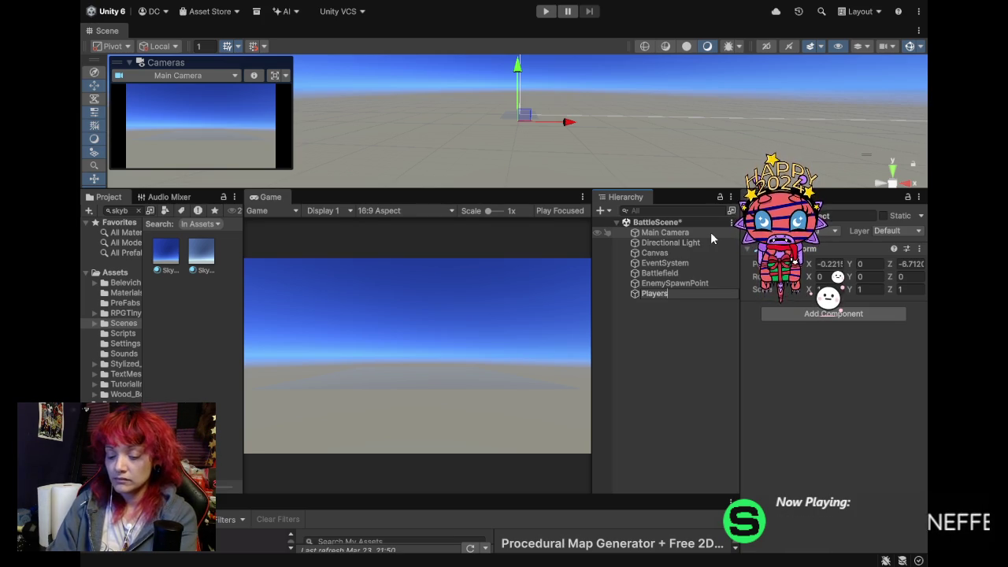
pyautogui.press('BackSpace')
pyautogui.write('SpawnPoints')
pyautogui.press('Return')
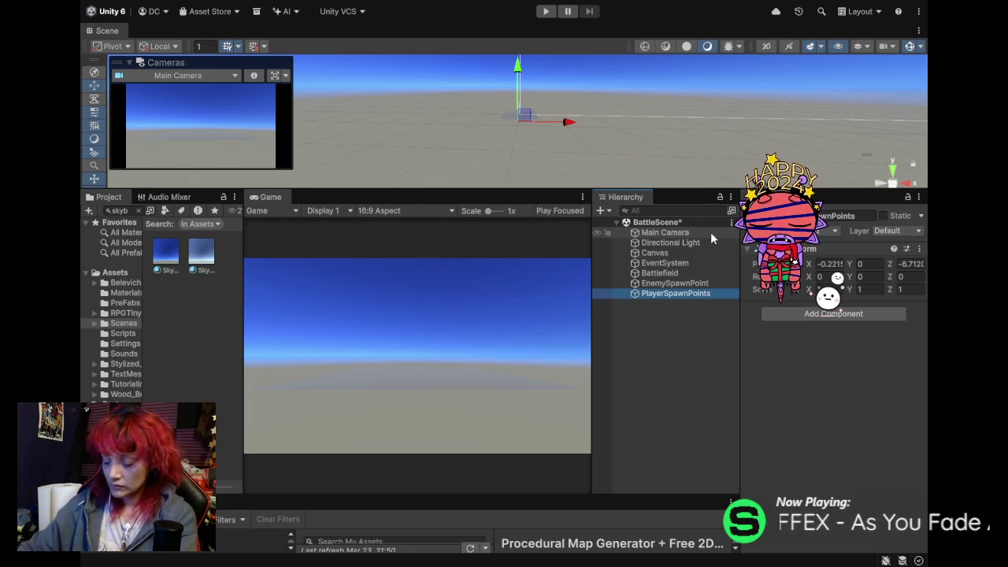
# Rename EnemySpawnPoint to 'EnemySpawnPoints' and save the scene.
pyautogui.click(706, 284)
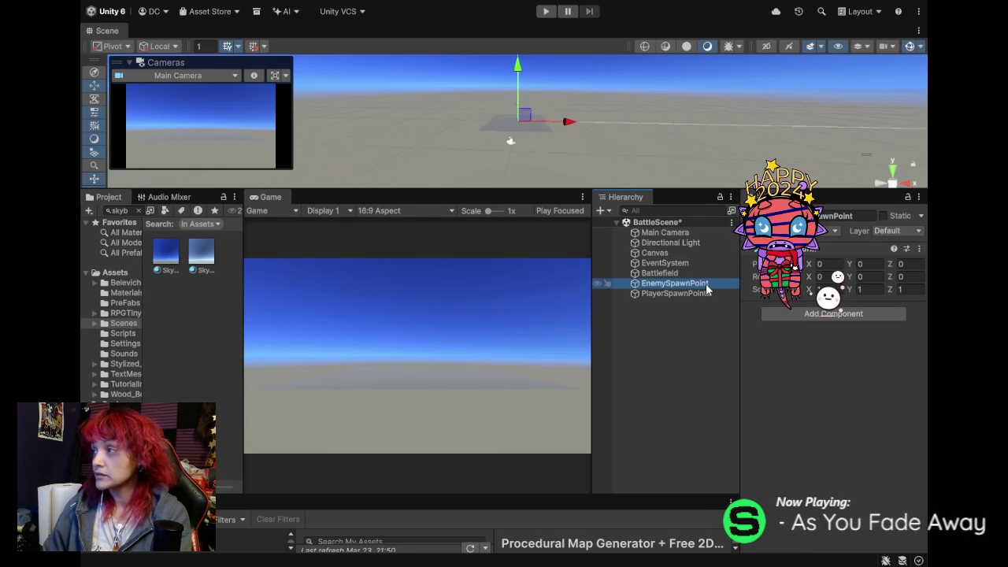
pyautogui.click(709, 285)
pyautogui.write('s')
pyautogui.click(715, 293)
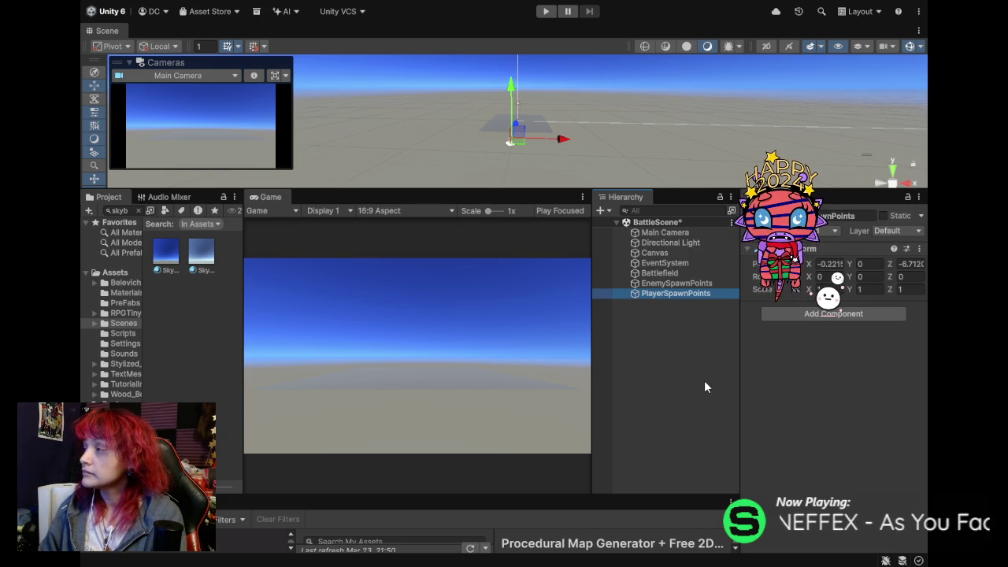
pyautogui.hotkey('ctrl', 's')
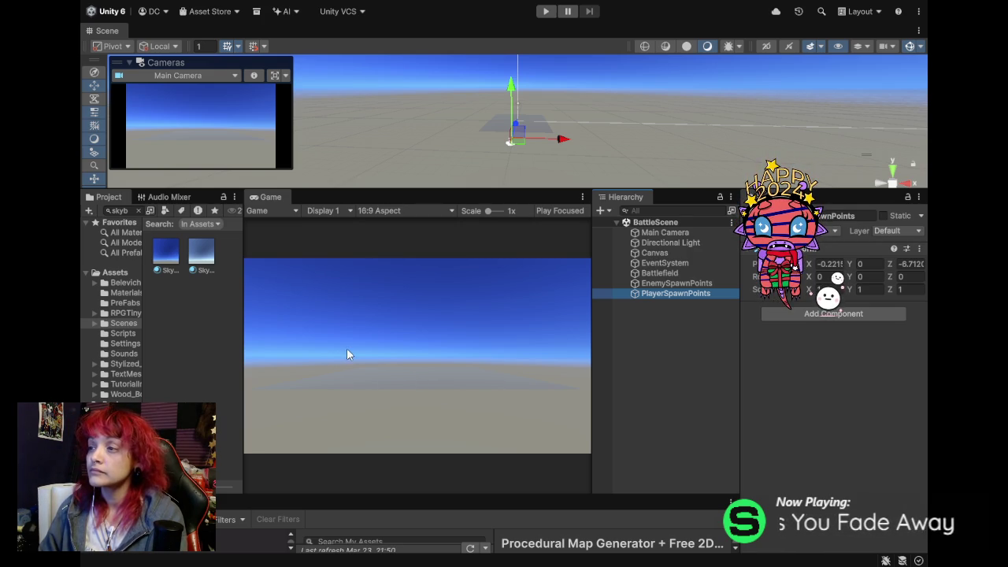
pyautogui.click(124, 212)
# Search the assets for 'ocean' and drag the Ocean water mesh into the scene.
pyautogui.write('plane')
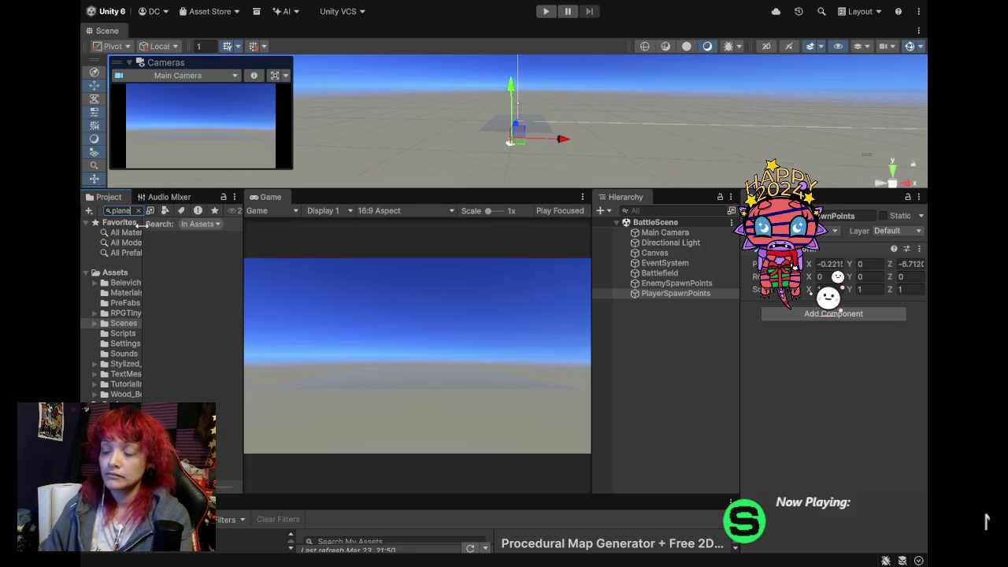
pyautogui.press('BackSpace')
pyautogui.press('BackSpace')
pyautogui.press('BackSpace')
pyautogui.write('o')
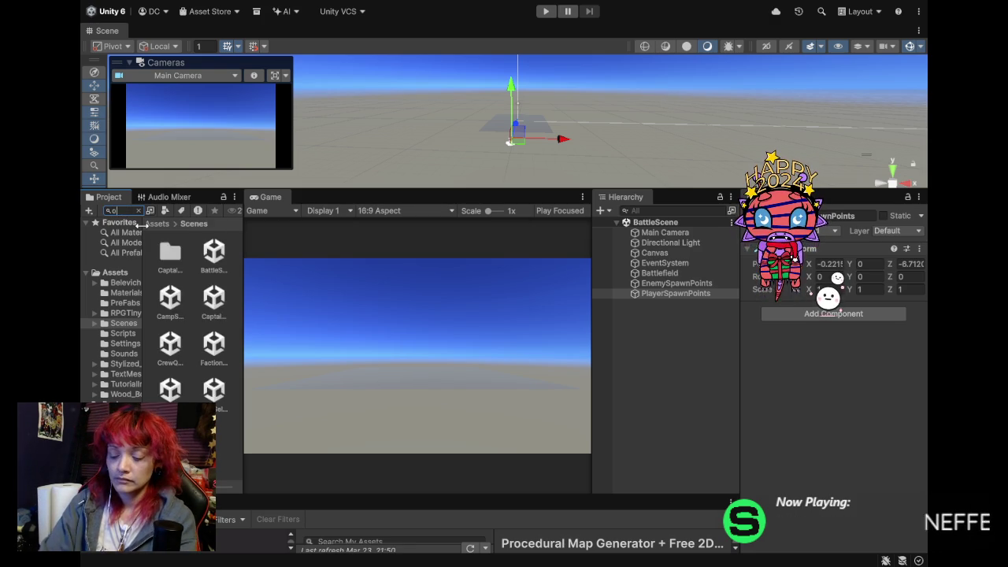
pyautogui.write('cean')
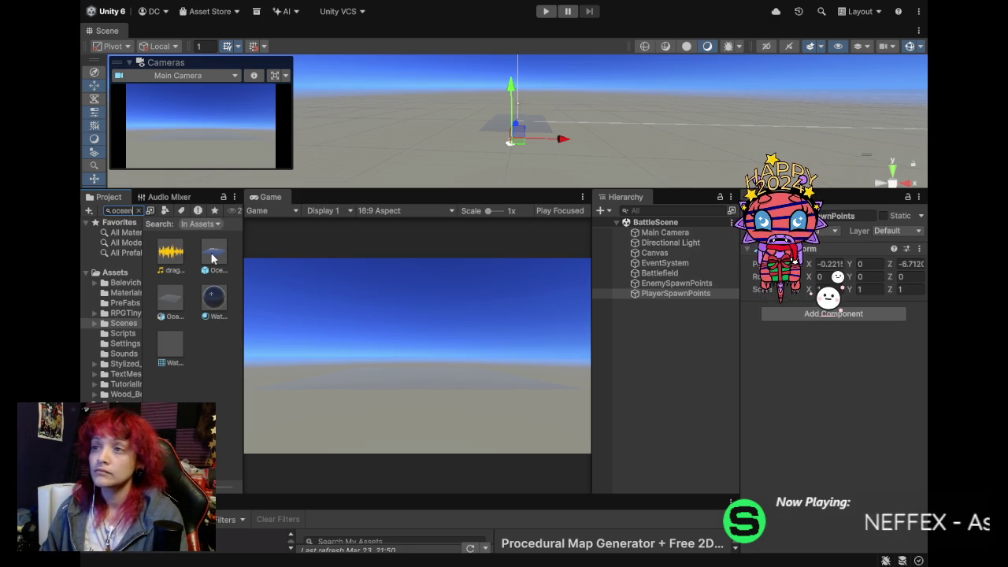
pyautogui.moveTo(215, 259)
pyautogui.mouseDown()
pyautogui.moveTo(580, 338)
pyautogui.moveTo(673, 310)
pyautogui.mouseUp()
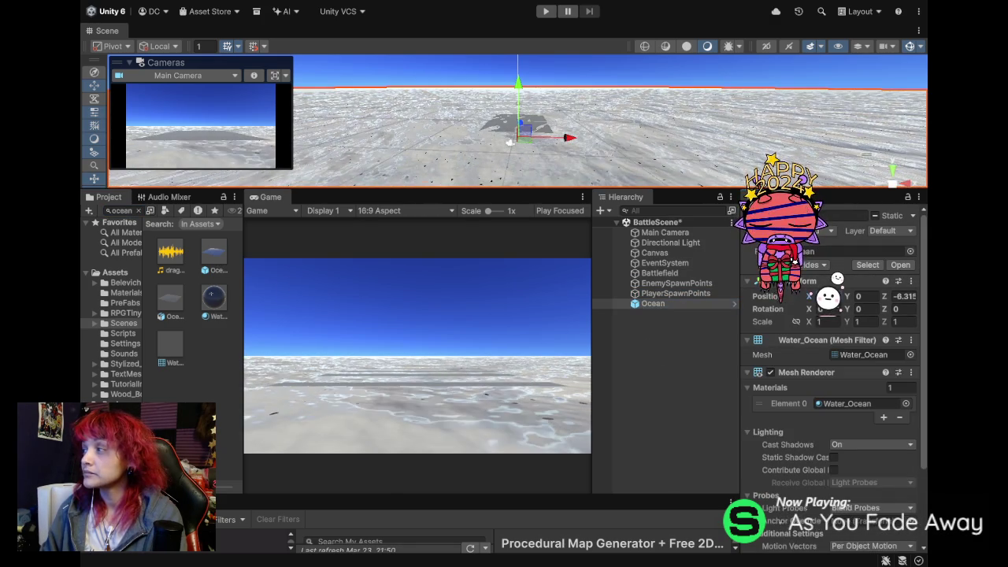
# Set the Ocean's Z position to 0 and lower it slightly, then delete it and save.
pyautogui.click(903, 309)
pyautogui.click(904, 296)
pyautogui.write('0')
pyautogui.press('Return')
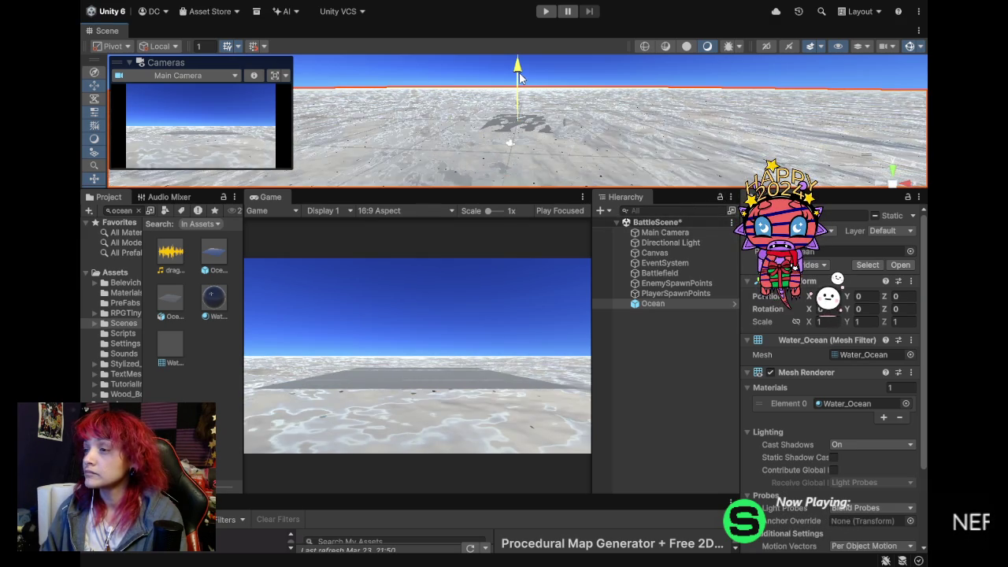
pyautogui.moveTo(520, 77); pyautogui.dragTo(521, 78)
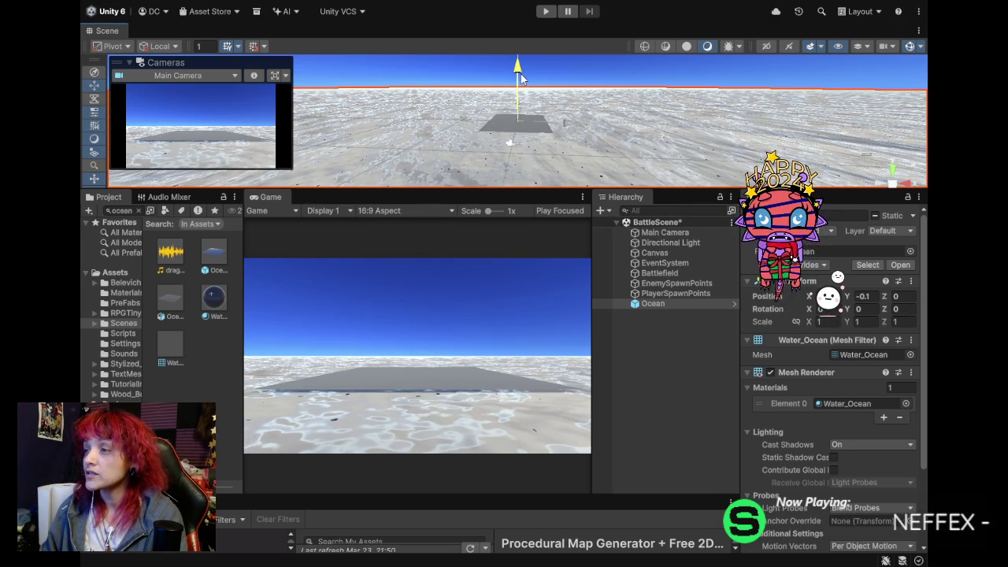
pyautogui.moveTo(521, 73); pyautogui.dragTo(521, 74)
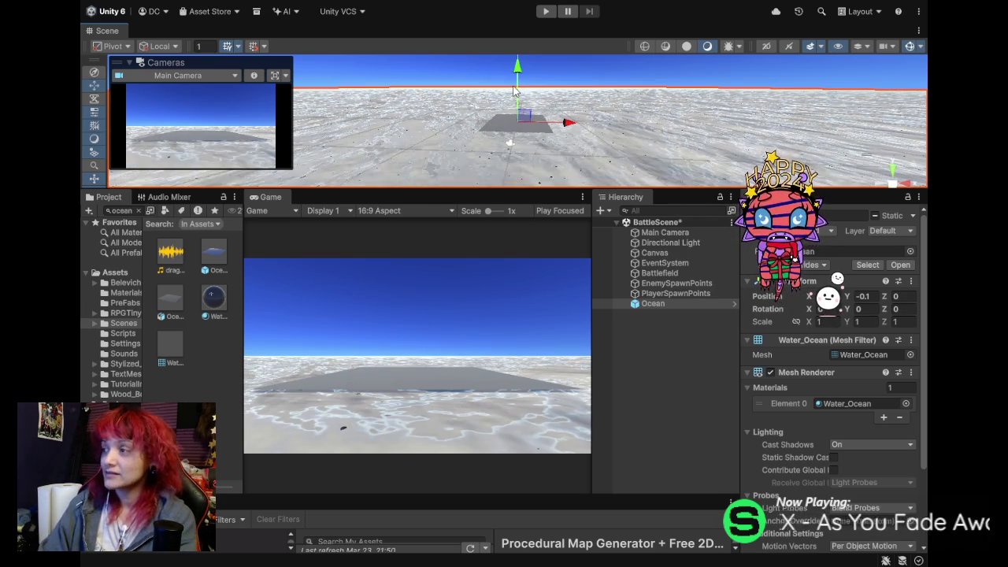
pyautogui.press('Delete')
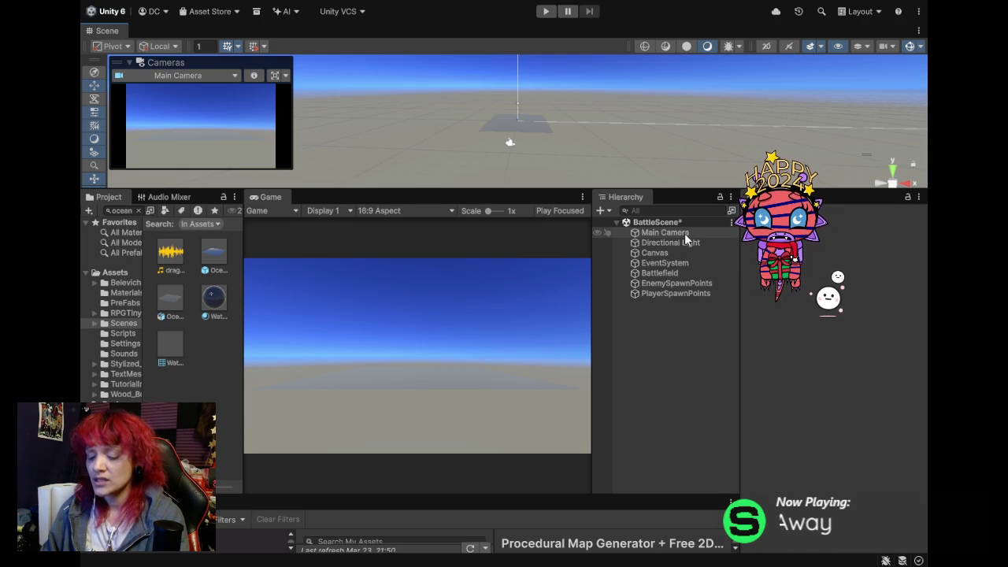
pyautogui.hotkey('ctrl', 's')
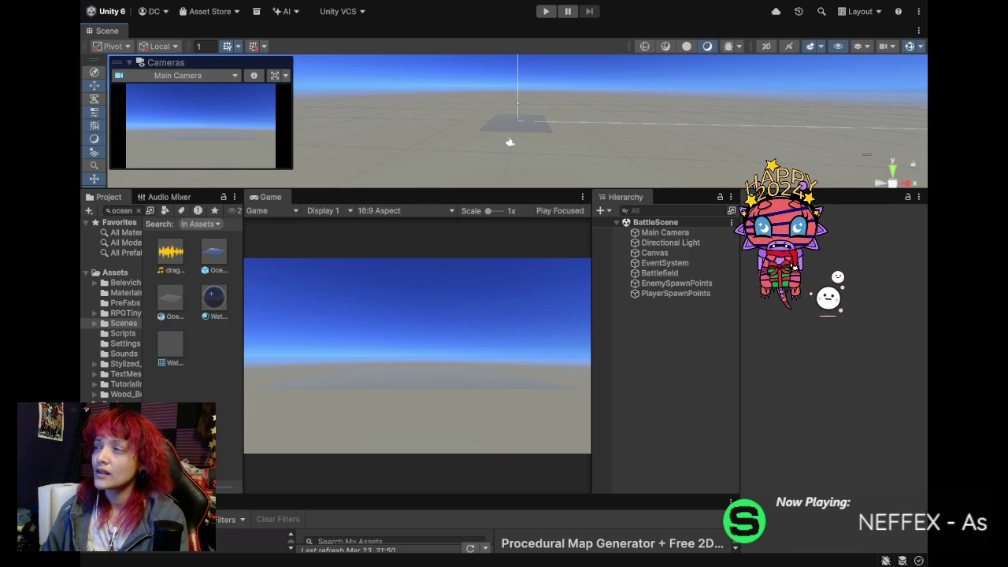
# Create an empty child named 'Enemy' inside the EnemySpawnPoints group.
pyautogui.click(653, 285)
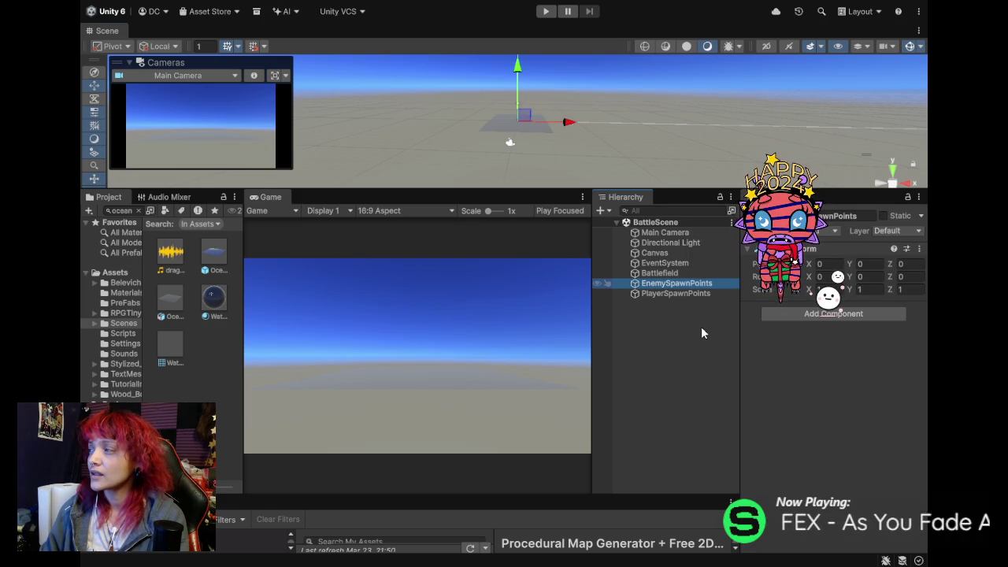
pyautogui.hotkey('alt', 'shift', 'n')
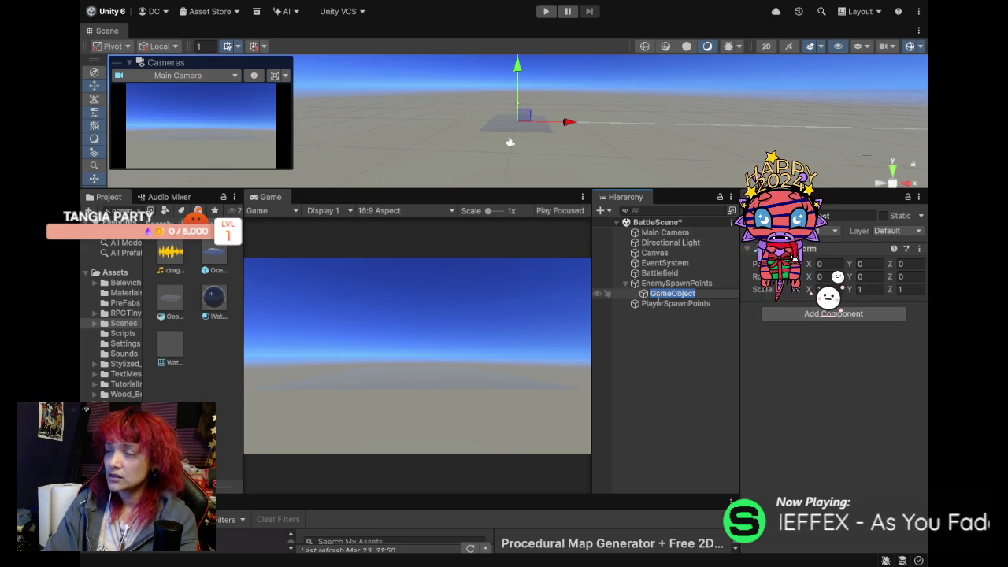
pyautogui.write('W')
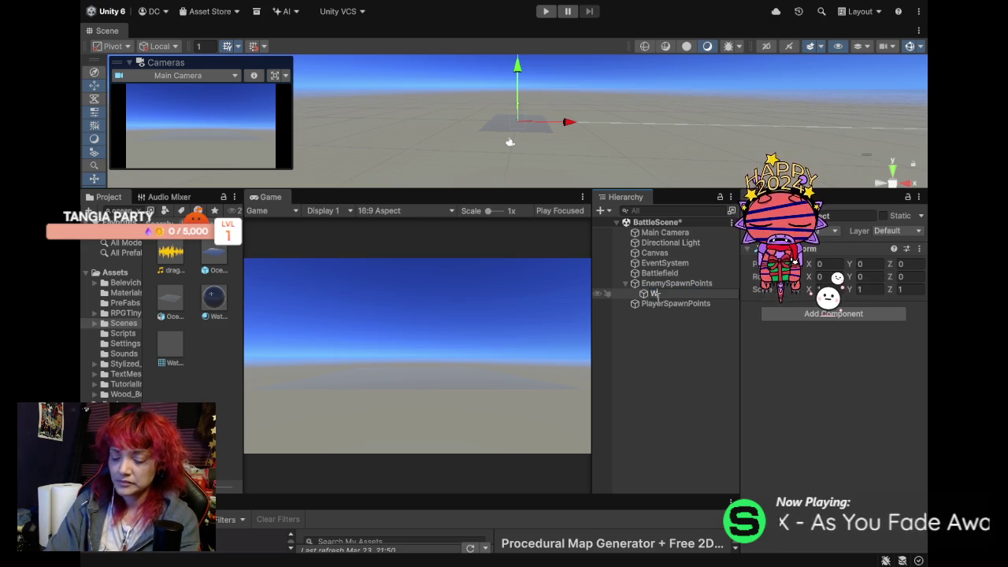
pyautogui.write('awmy')
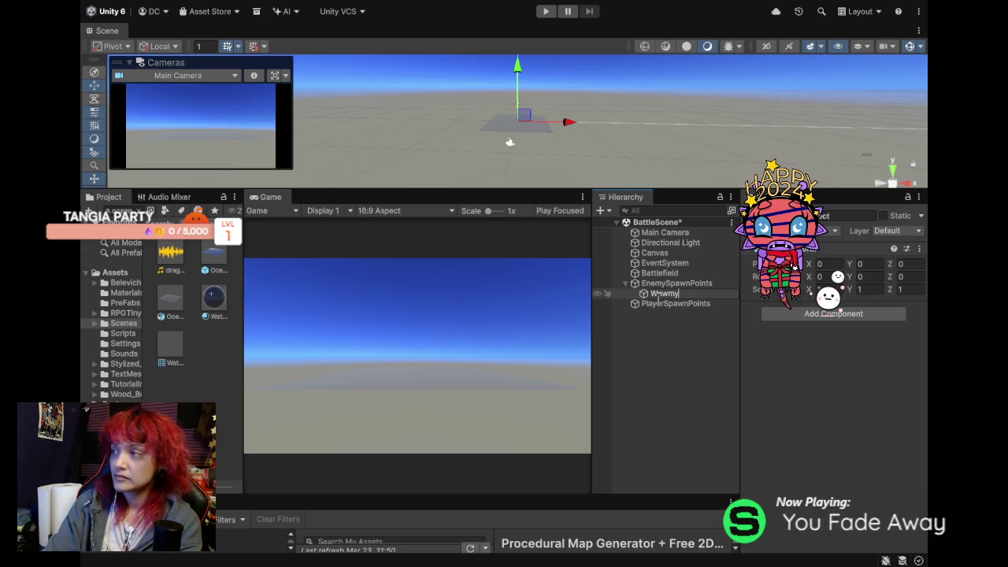
pyautogui.press('BackSpace')
pyautogui.press('BackSpace')
pyautogui.press('BackSpace')
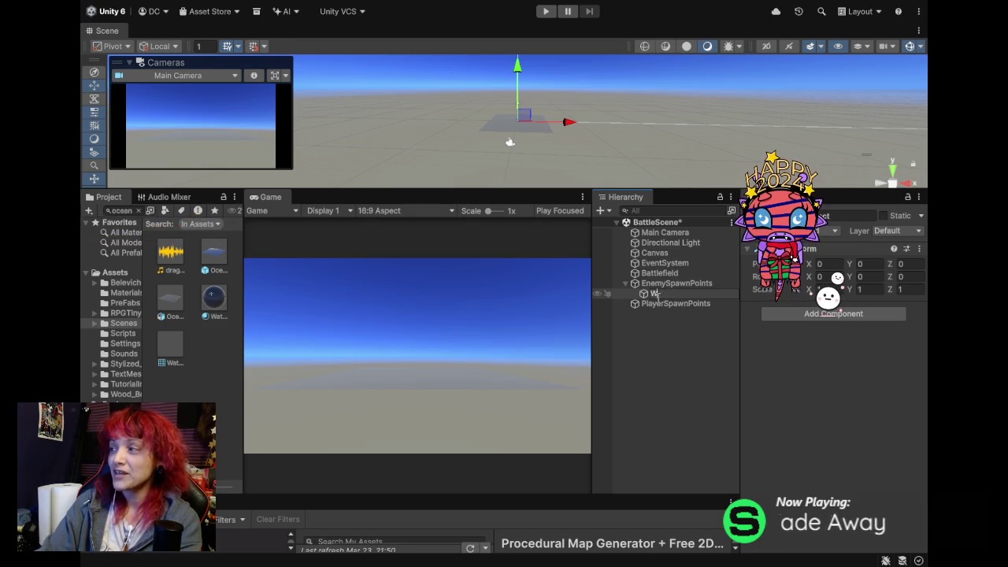
pyautogui.write('Enemy')
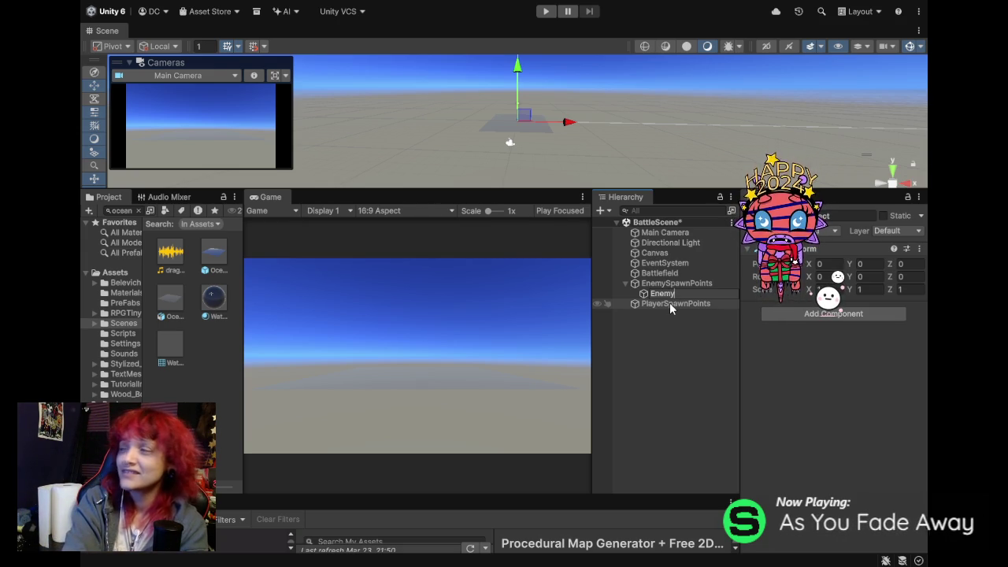
pyautogui.write('1')
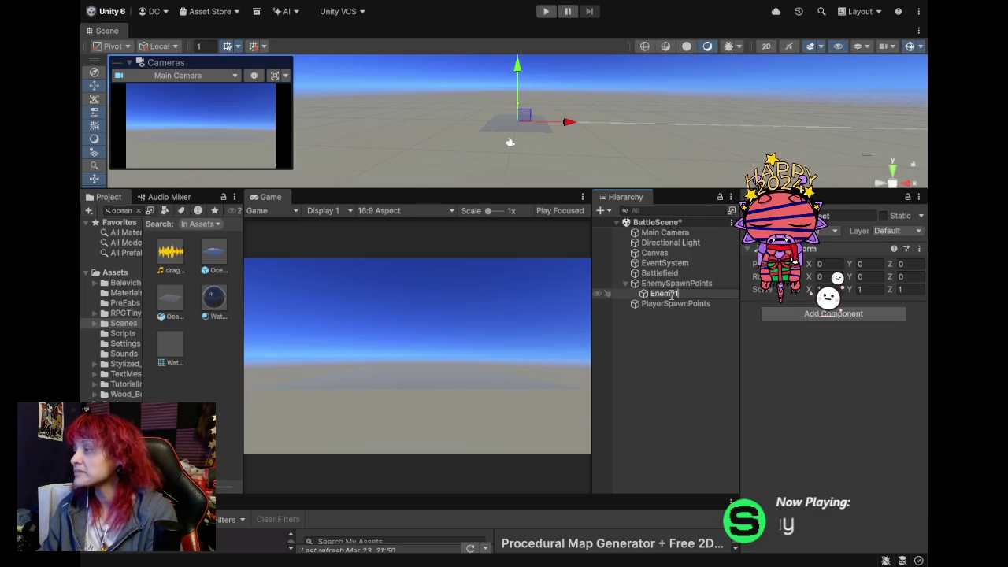
pyautogui.press('BackSpace')
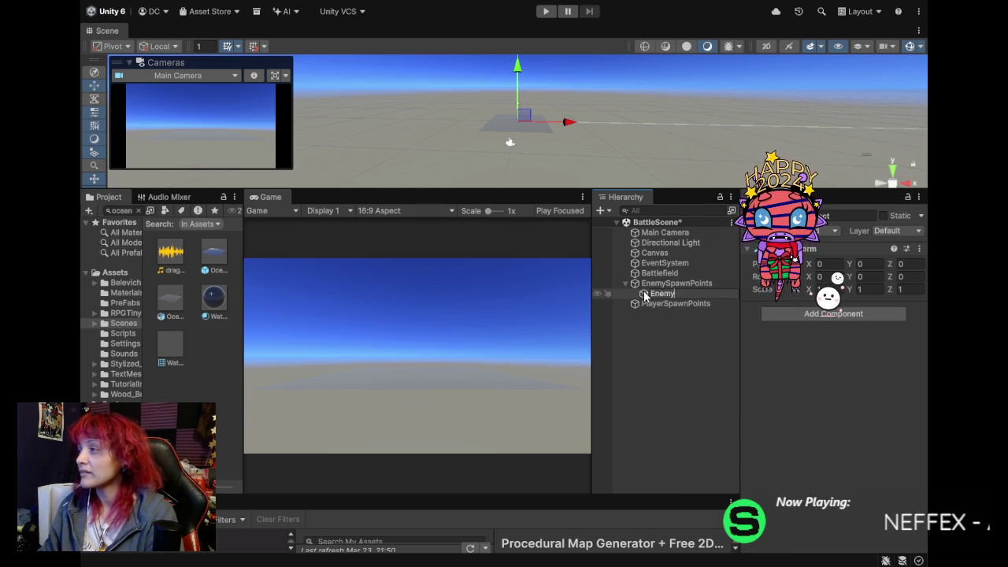
pyautogui.press('Return')
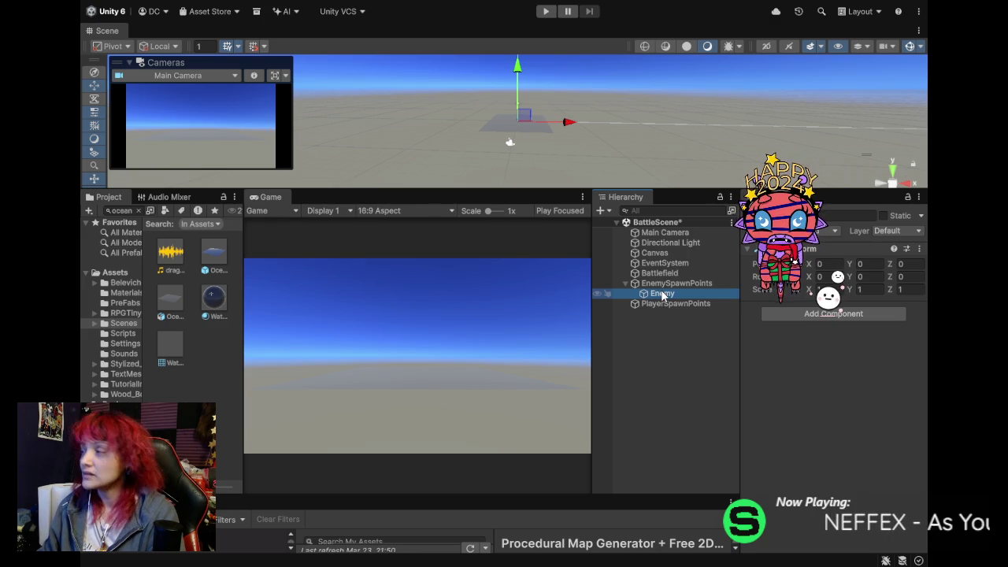
# Duplicate Enemy into copies Enemy (1) through Enemy (9) and collapse the group.
pyautogui.hotkey('ctrl', 'd')
pyautogui.hotkey('ctrl', 'd')
pyautogui.hotkey('ctrl', 'd')
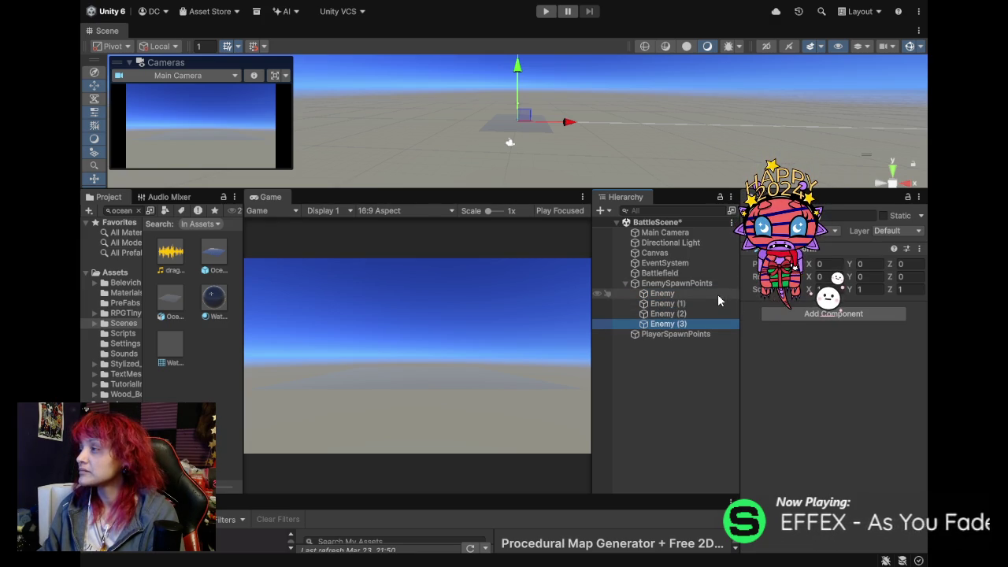
pyautogui.hotkey('ctrl', 'd')
pyautogui.hotkey('ctrl', 'd')
pyautogui.hotkey('ctrl', 'd')
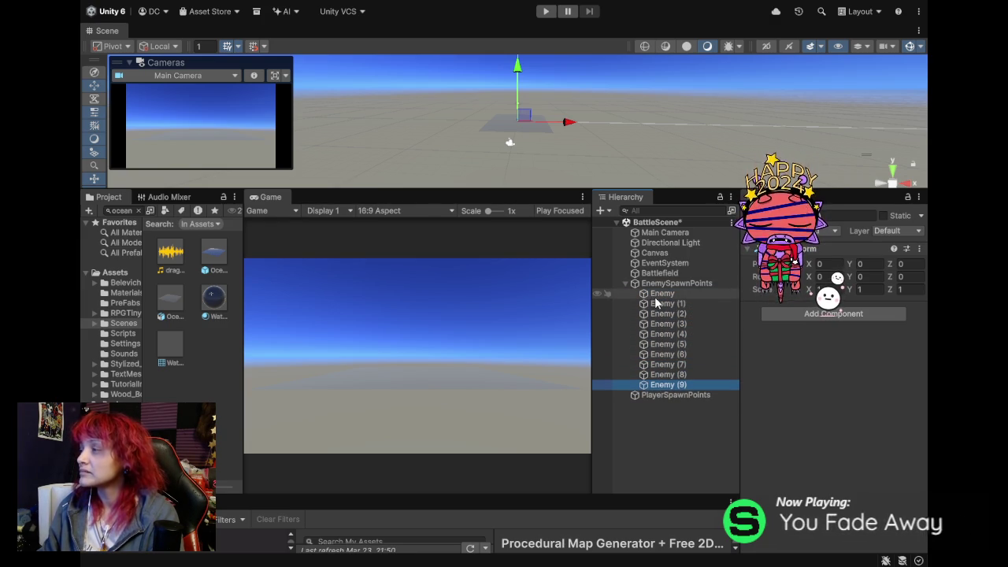
pyautogui.click(625, 282)
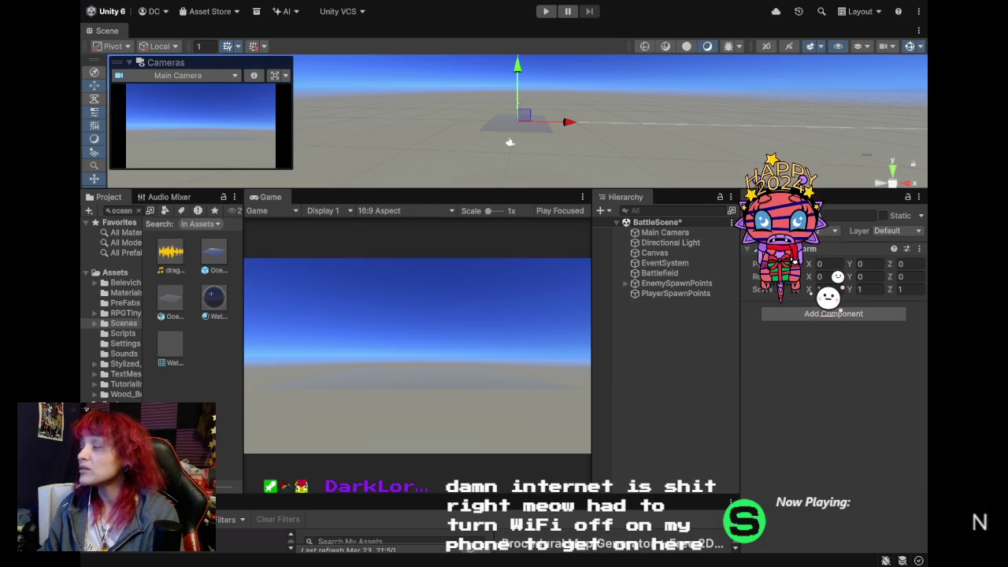
# Create child 'Player' under PlayerSpawnPoints, save, and duplicate it through Player (9).
pyautogui.click(637, 291)
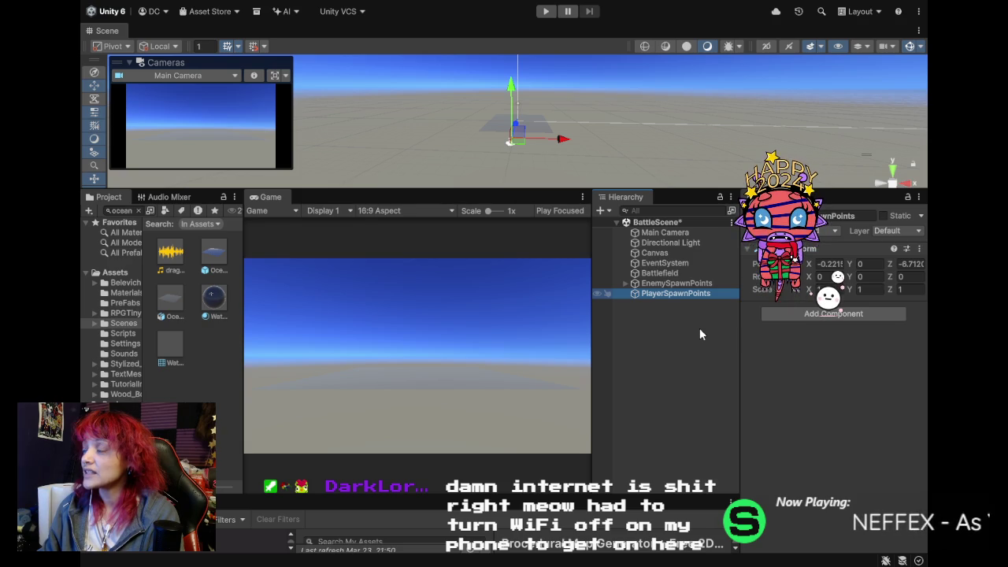
pyautogui.hotkey('alt', 'shift', 'n')
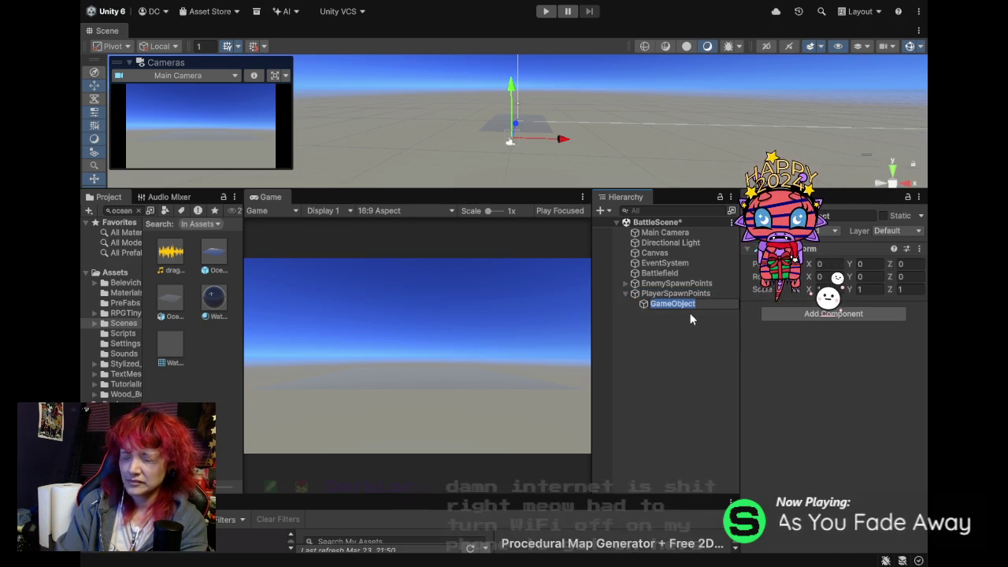
pyautogui.write('Pla')
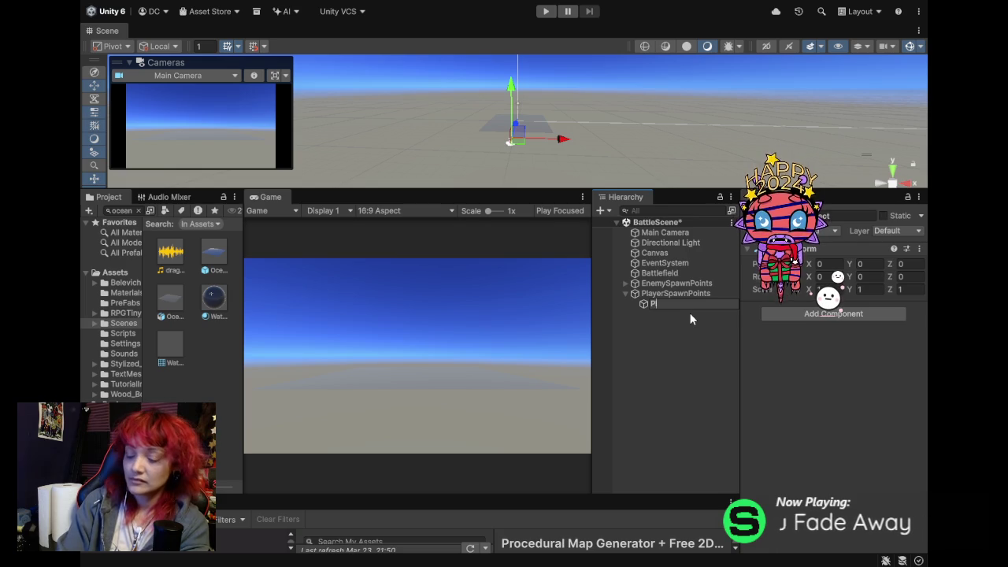
pyautogui.write('yer')
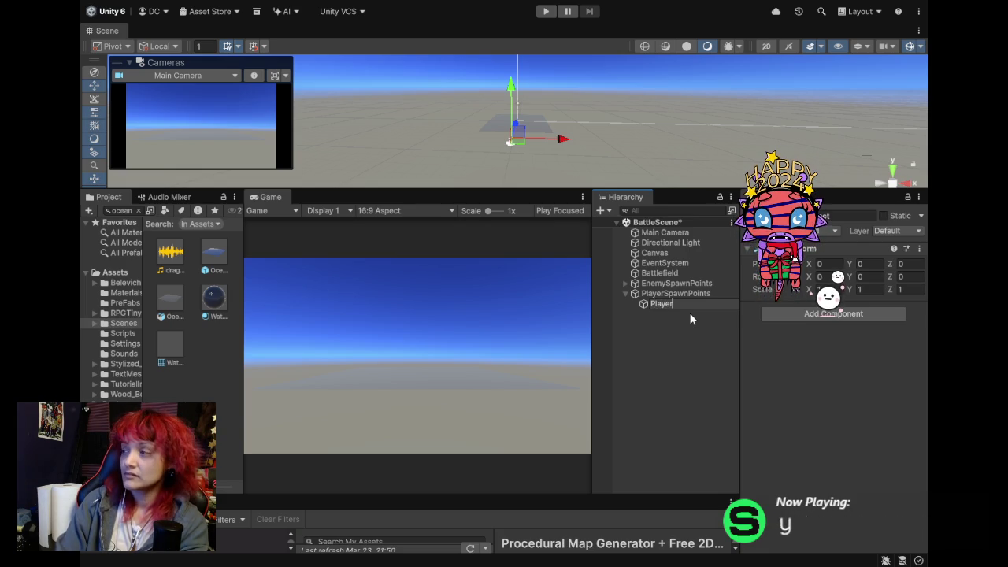
pyautogui.press('Return')
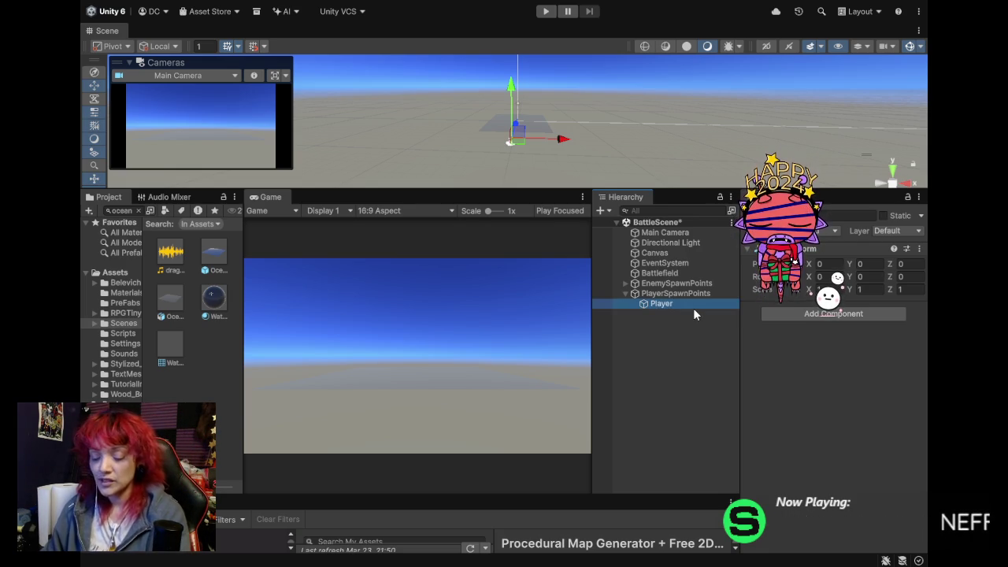
pyautogui.hotkey('ctrl', 's')
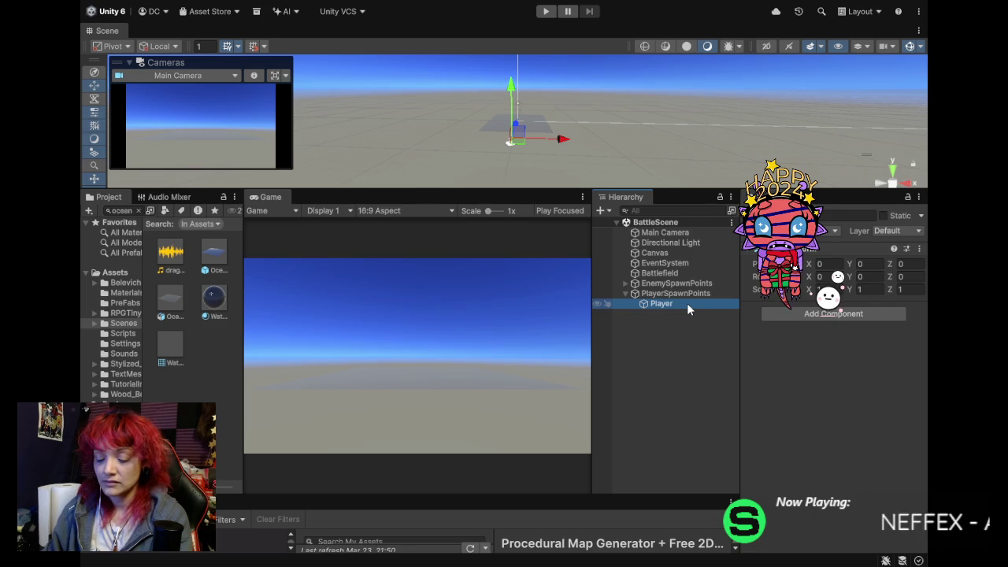
pyautogui.hotkey('ctrl', 'd')
pyautogui.hotkey('ctrl', 'd')
pyautogui.hotkey('ctrl', 'd')
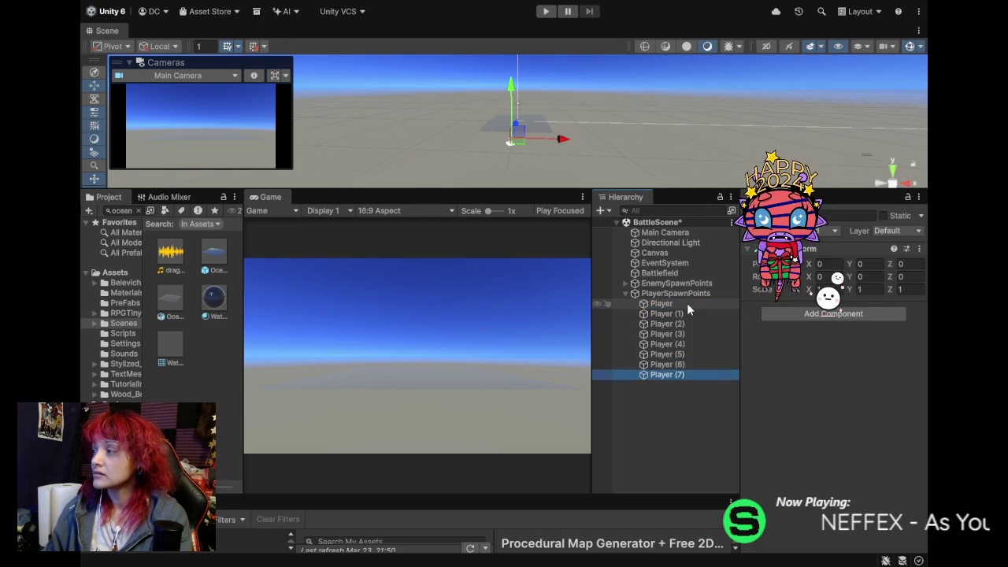
pyautogui.click(625, 294)
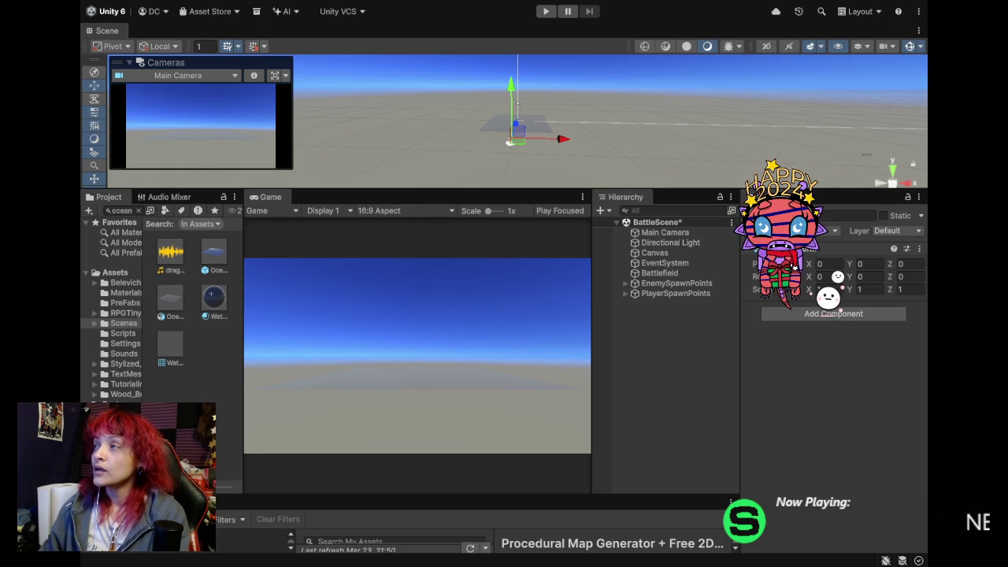
# Set PlayerSpawnPoints' Position Z and X to 0 in the Inspector, placing it at 0, 0, 0.
pyautogui.moveTo(665, 283)
pyautogui.mouseDown()
pyautogui.moveTo(652, 274)
pyautogui.moveTo(652, 293)
pyautogui.moveTo(648, 283)
pyautogui.mouseUp()
pyautogui.click(652, 292)
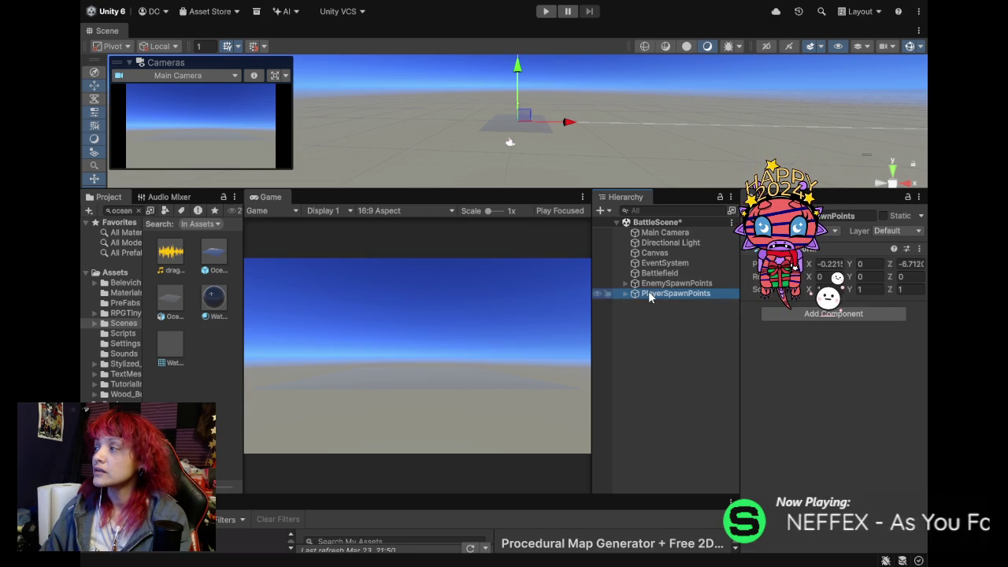
pyautogui.click(910, 265)
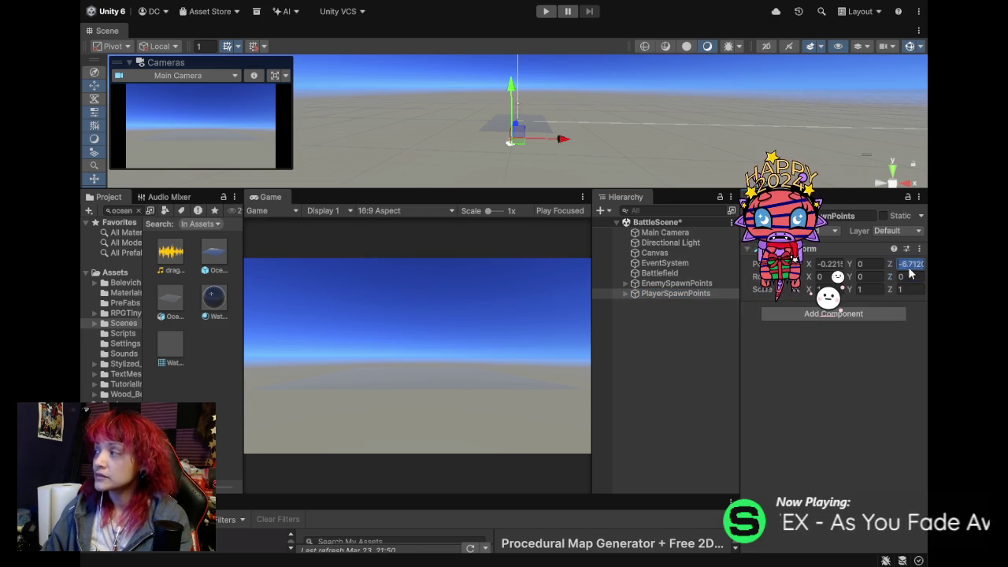
pyautogui.write('0')
pyautogui.press('Tab')
pyautogui.write('0')
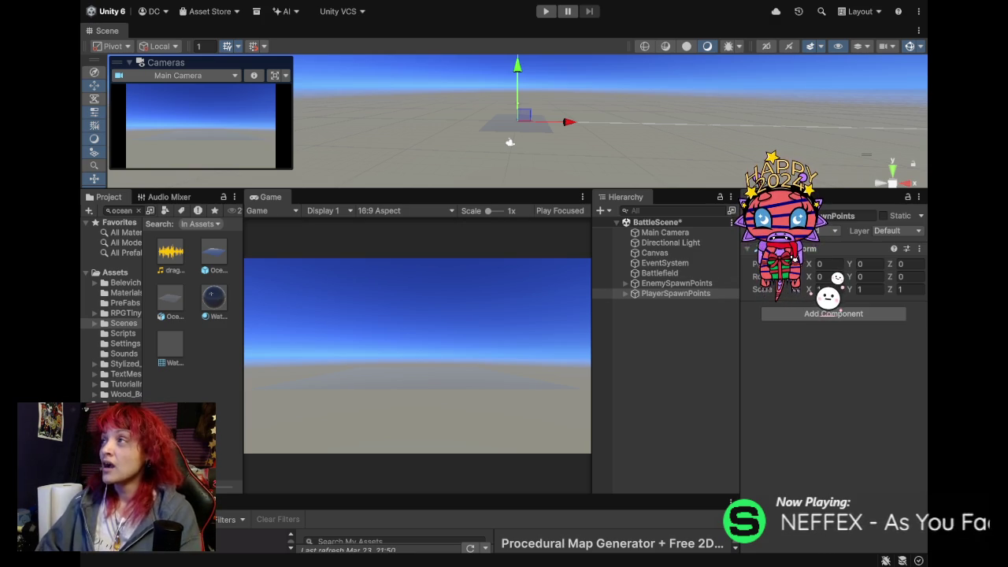
# Commit the PlayerSpawnPoints X position of 0 in the Inspector so BattleScene can be saved.
pyautogui.click(827, 264)
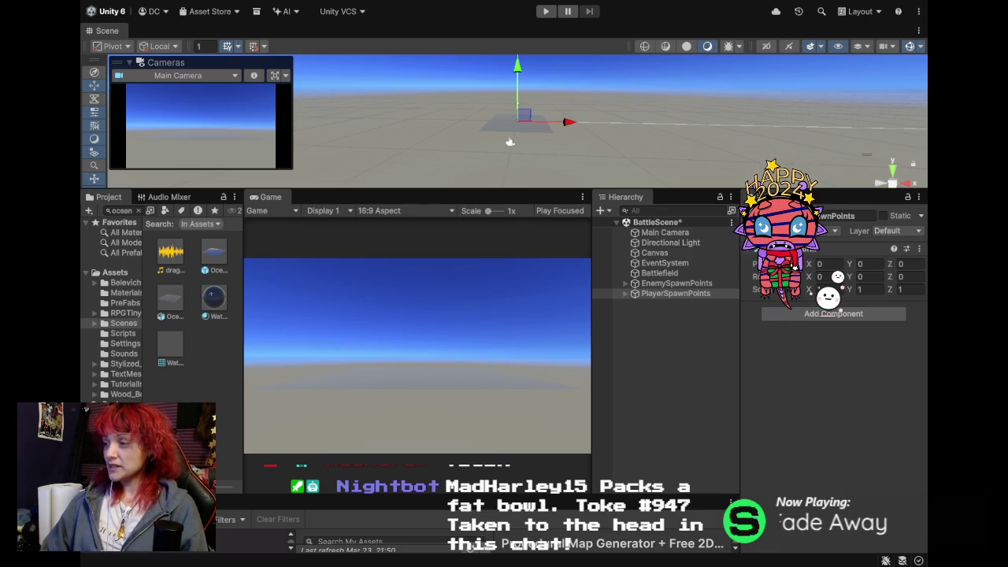
pyautogui.click(828, 264)
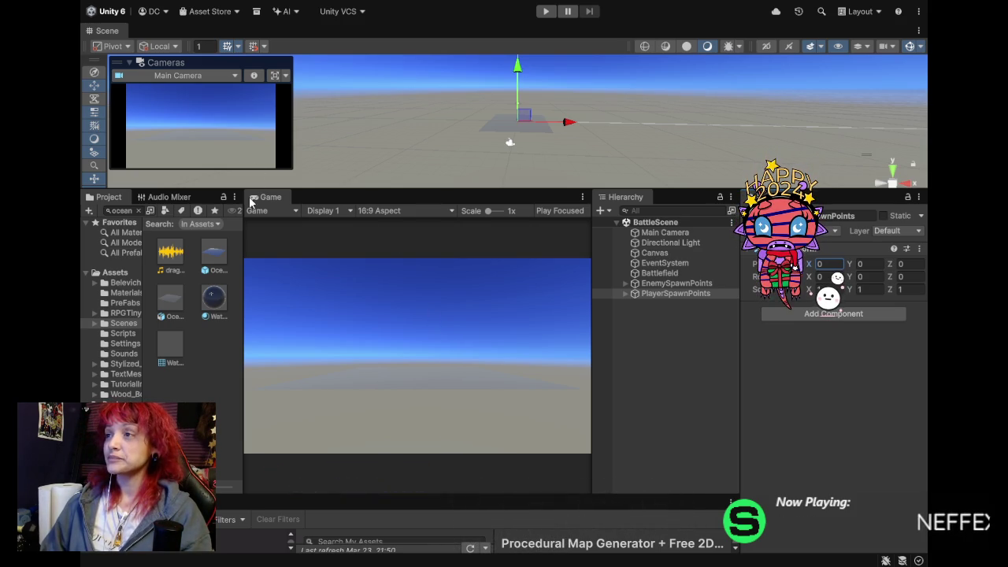
# Load OpeningScene from the Scenes folder and maximize the Game view.
pyautogui.click(124, 324)
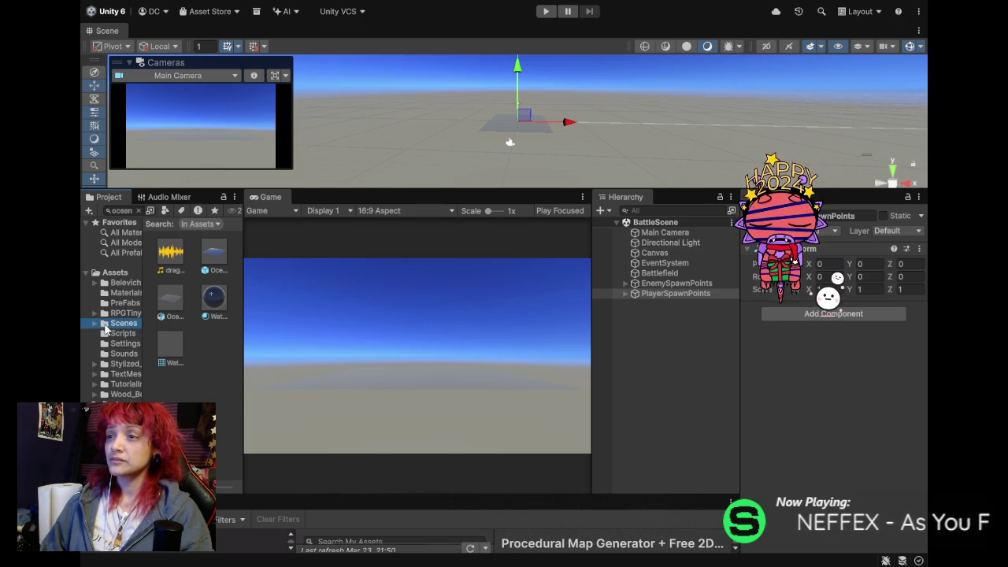
pyautogui.click(139, 210)
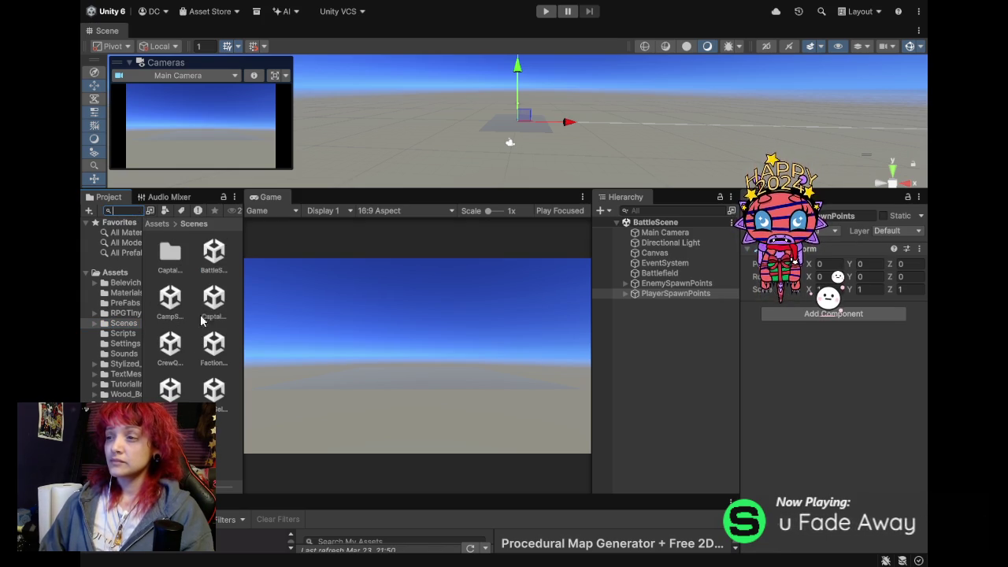
pyautogui.doubleClick(170, 388)
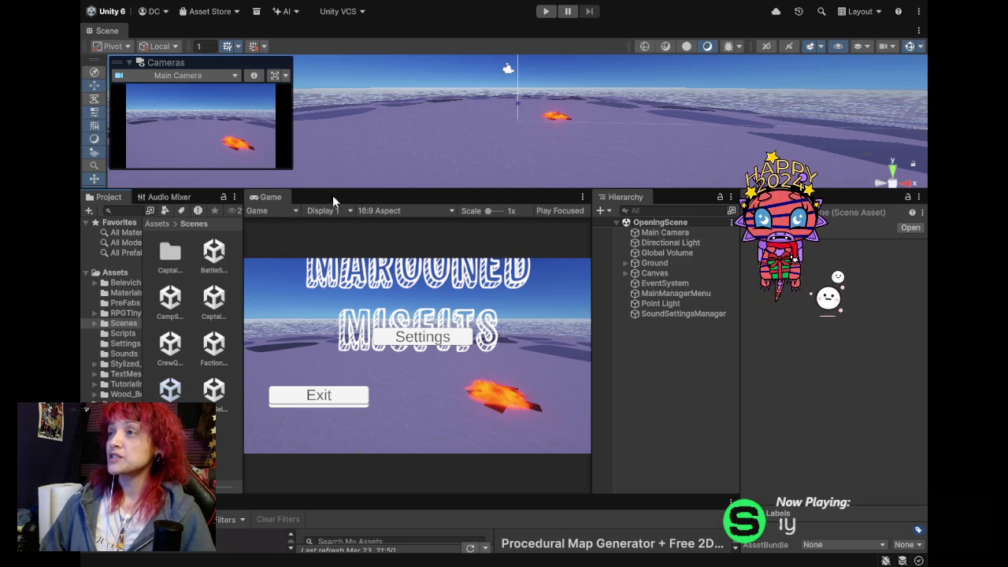
pyautogui.doubleClick(275, 198)
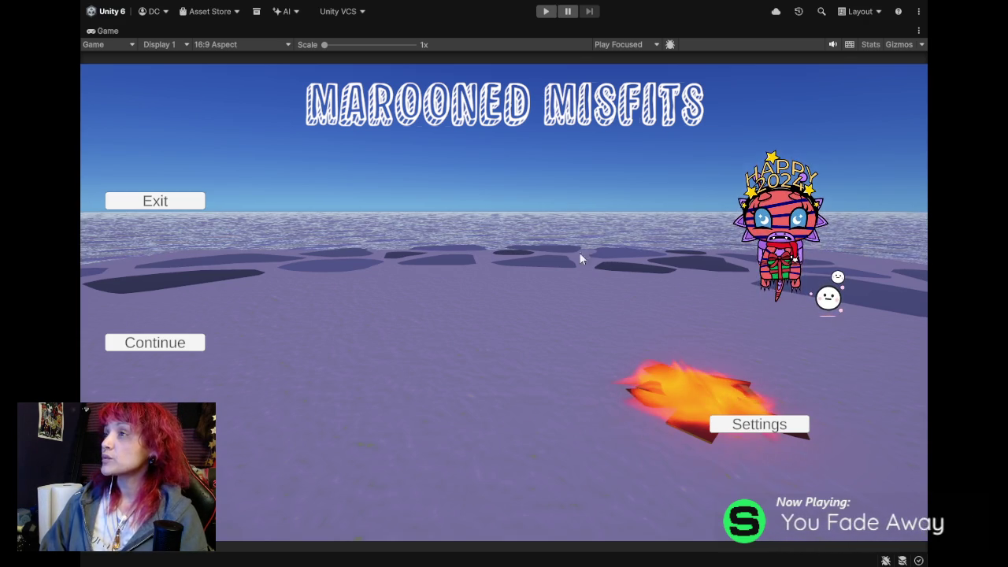
# Enter play mode, raise the volume slider in Settings, close it, and Continue to Captain or Crew.
pyautogui.click(540, 12)
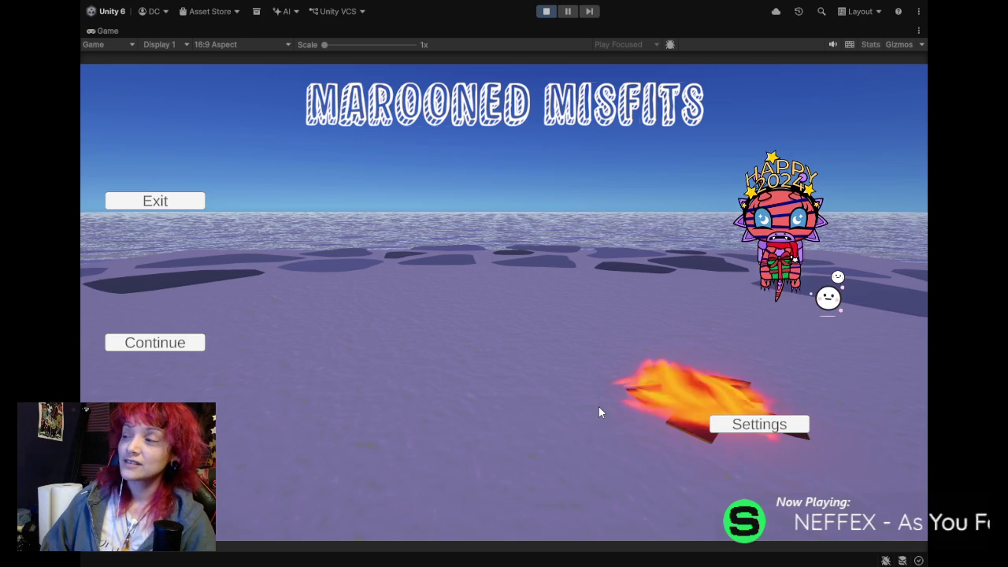
pyautogui.click(716, 424)
pyautogui.moveTo(462, 282); pyautogui.dragTo(498, 282)
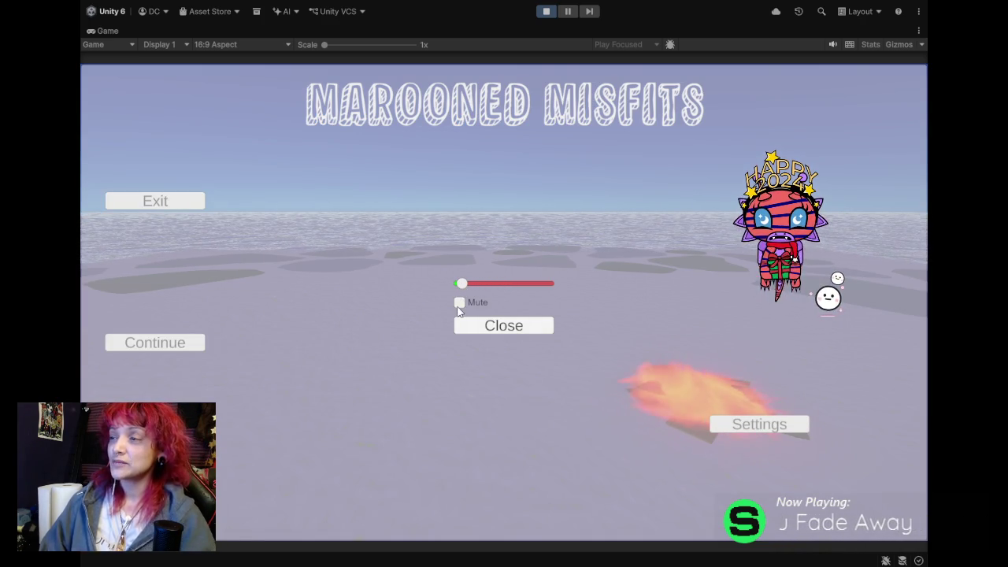
pyautogui.click(506, 324)
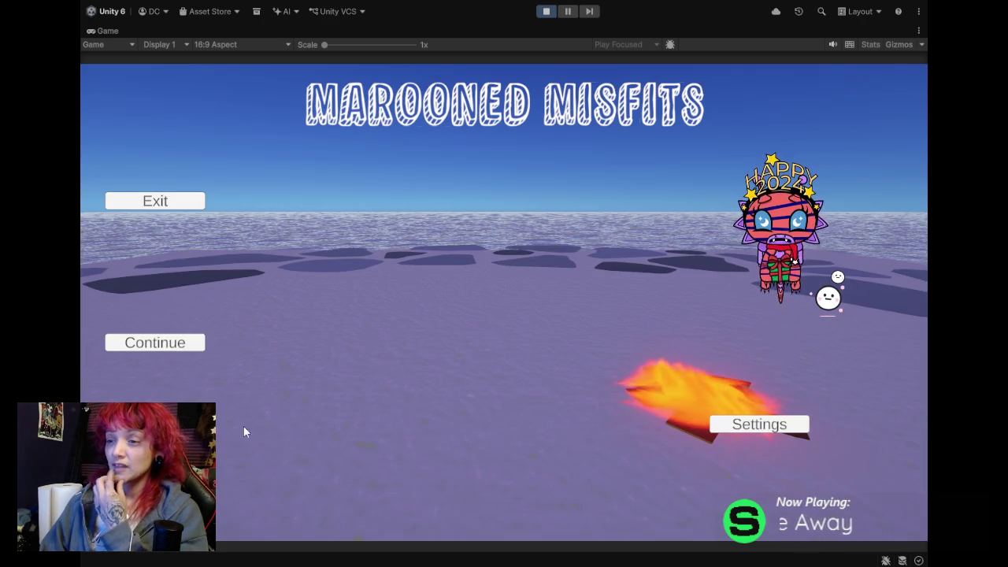
pyautogui.click(155, 343)
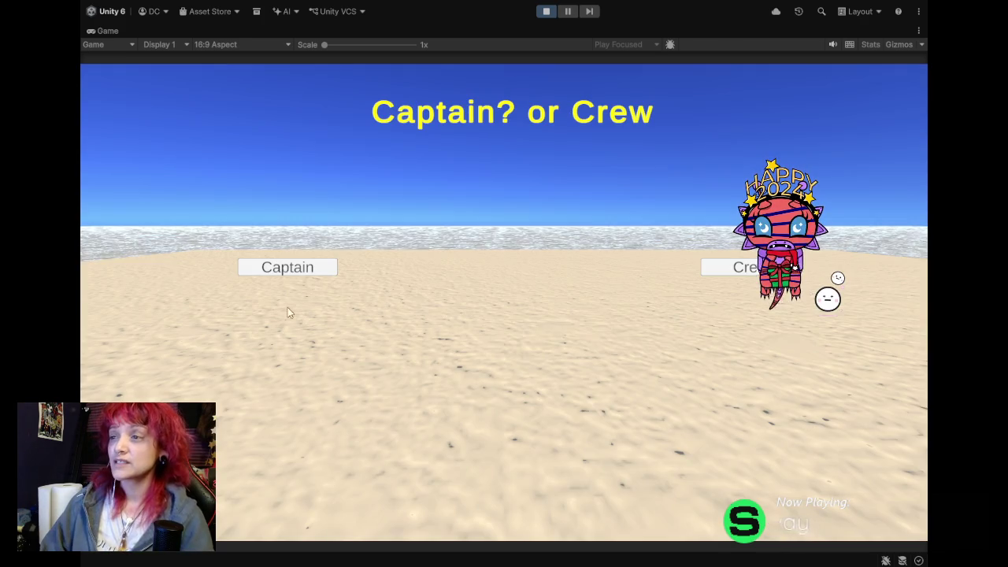
# Play as Captain, answer the 10 quiz questions, and go to CAMP as The Wayfinder's Star.
pyautogui.click(321, 270)
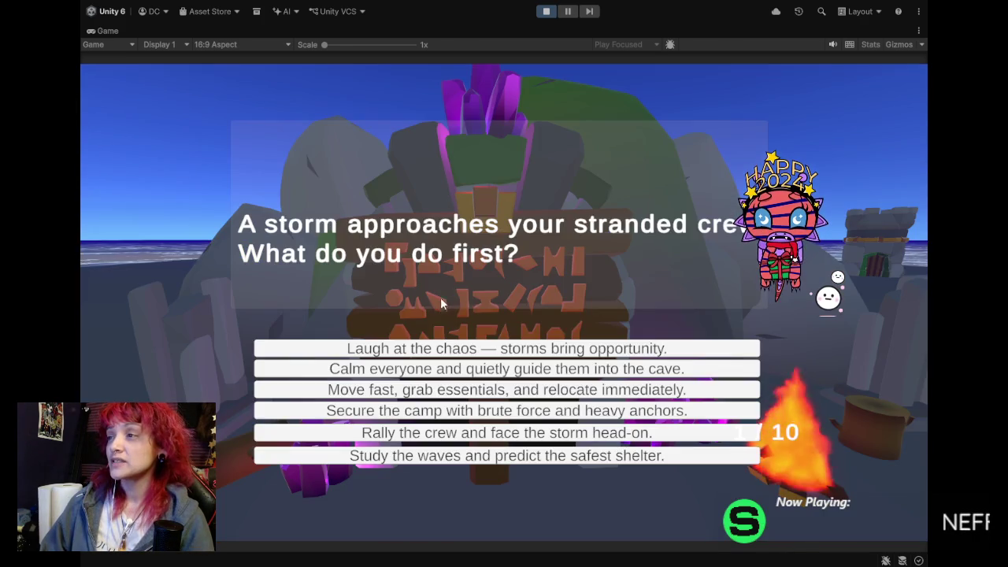
pyautogui.click(482, 418)
pyautogui.click(441, 426)
pyautogui.click(394, 433)
pyautogui.click(342, 443)
pyautogui.click(341, 455)
pyautogui.click(441, 451)
pyautogui.click(551, 449)
pyautogui.click(630, 447)
pyautogui.click(669, 447)
pyautogui.click(668, 457)
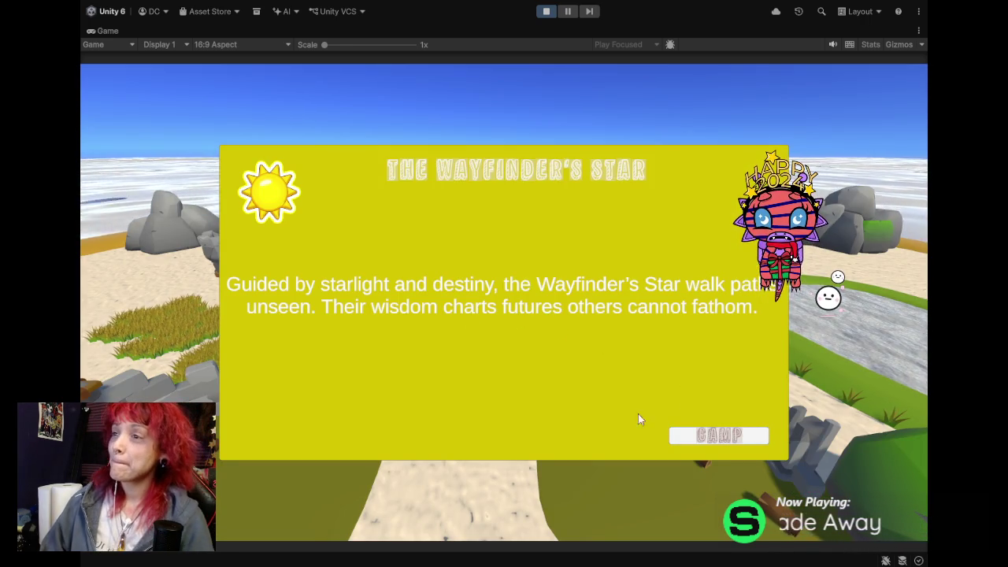
pyautogui.click(717, 440)
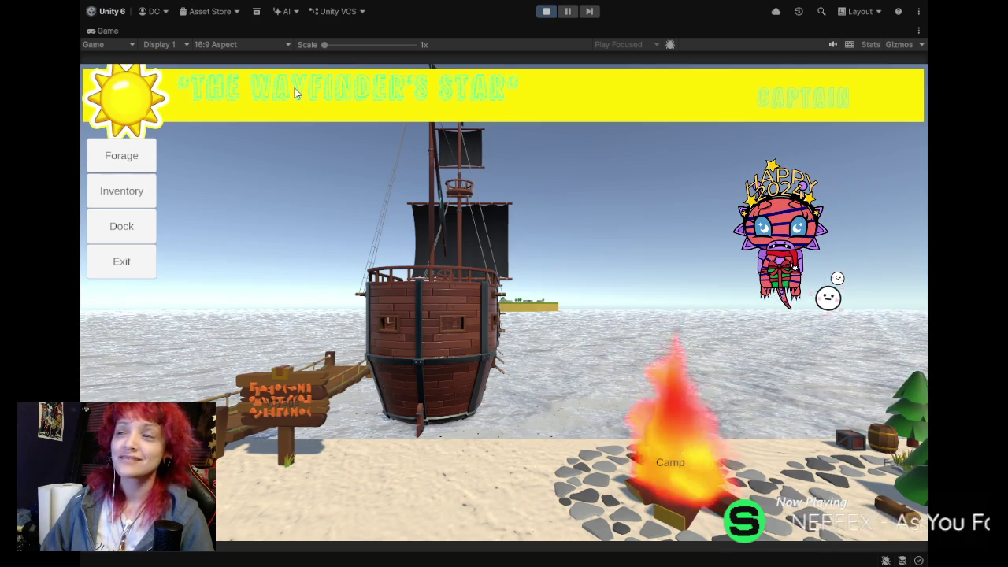
# Open and close the foraging, campfire, Begin Expedition and dock panels in camp.
pyautogui.click(289, 398)
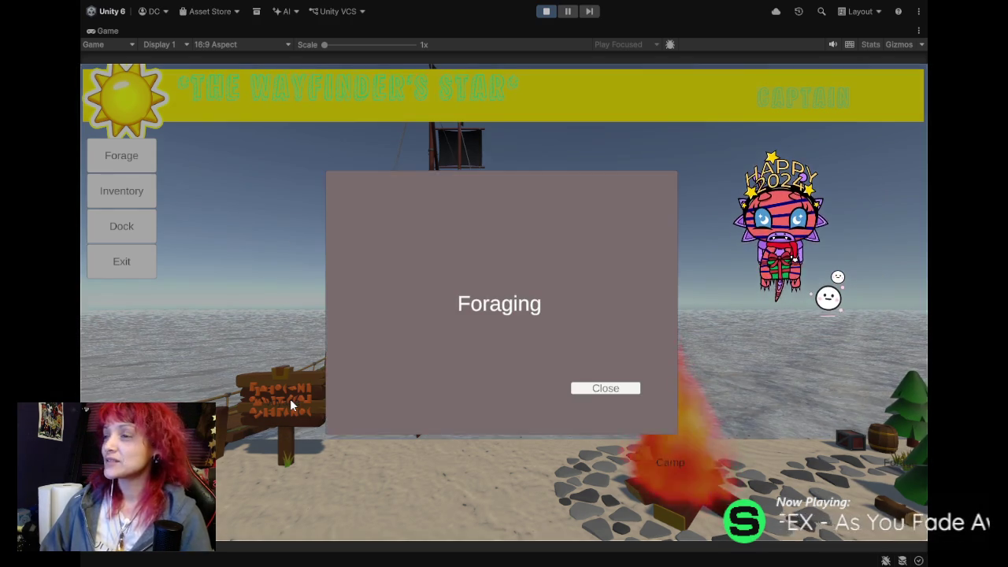
pyautogui.click(605, 387)
pyautogui.click(672, 460)
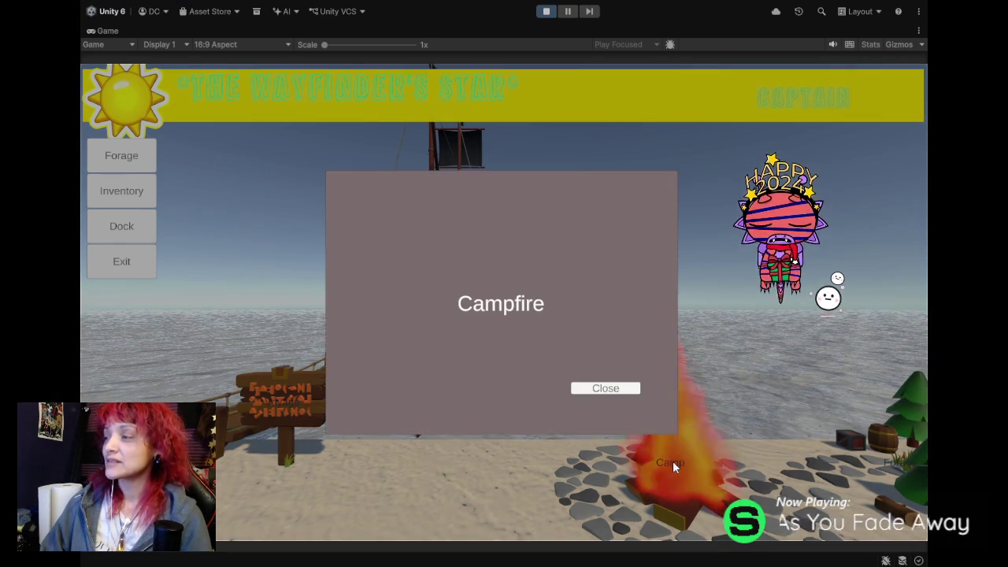
pyautogui.click(606, 388)
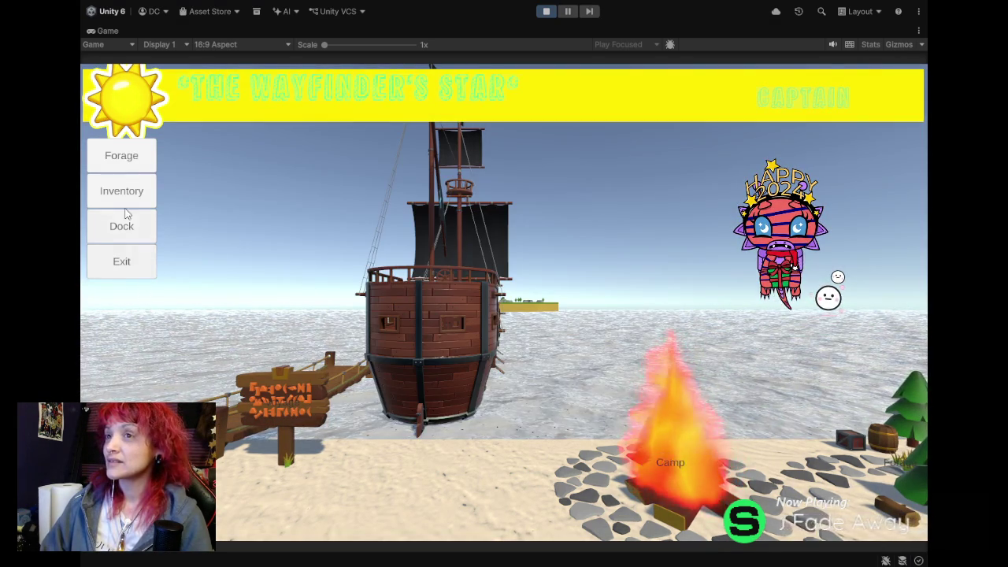
pyautogui.click(126, 156)
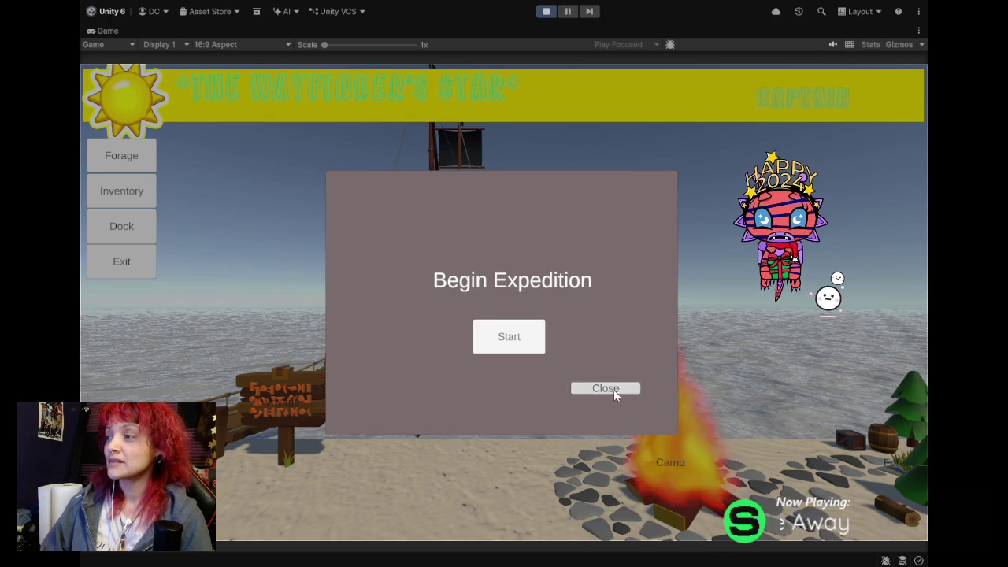
pyautogui.click(608, 388)
pyautogui.click(136, 231)
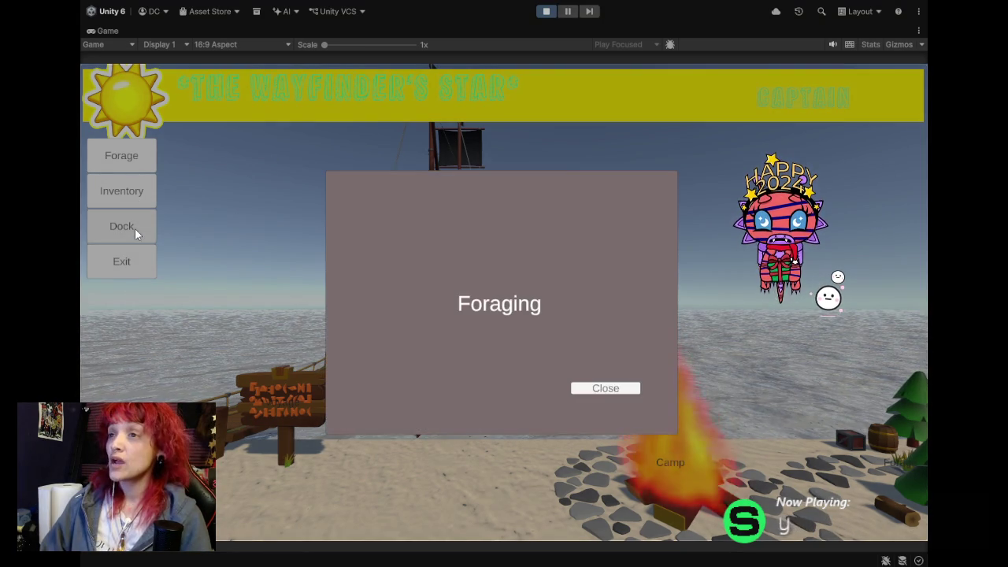
pyautogui.click(622, 390)
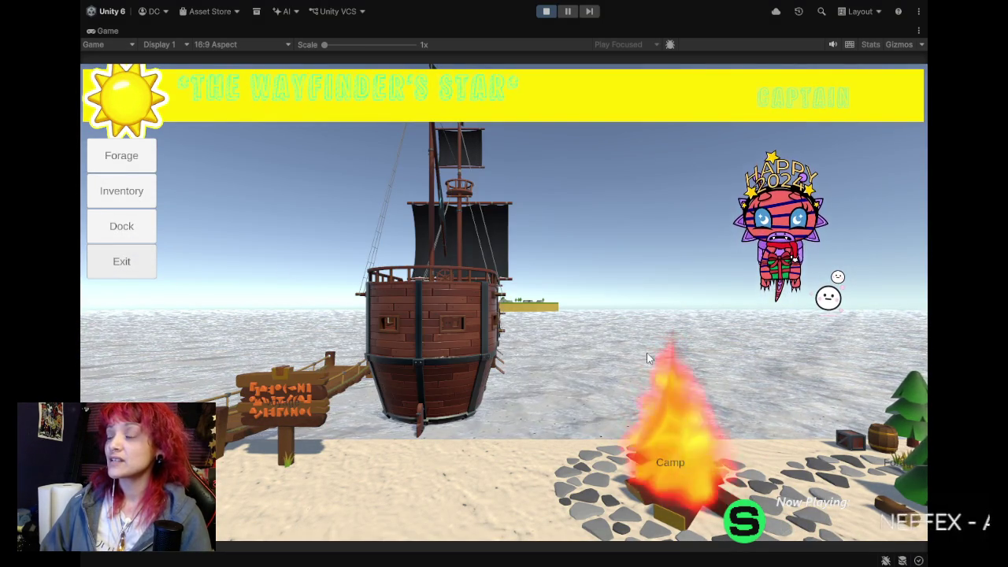
# Revisit the expedition and campfire panels, start the expedition, then stop play mode.
pyautogui.click(904, 466)
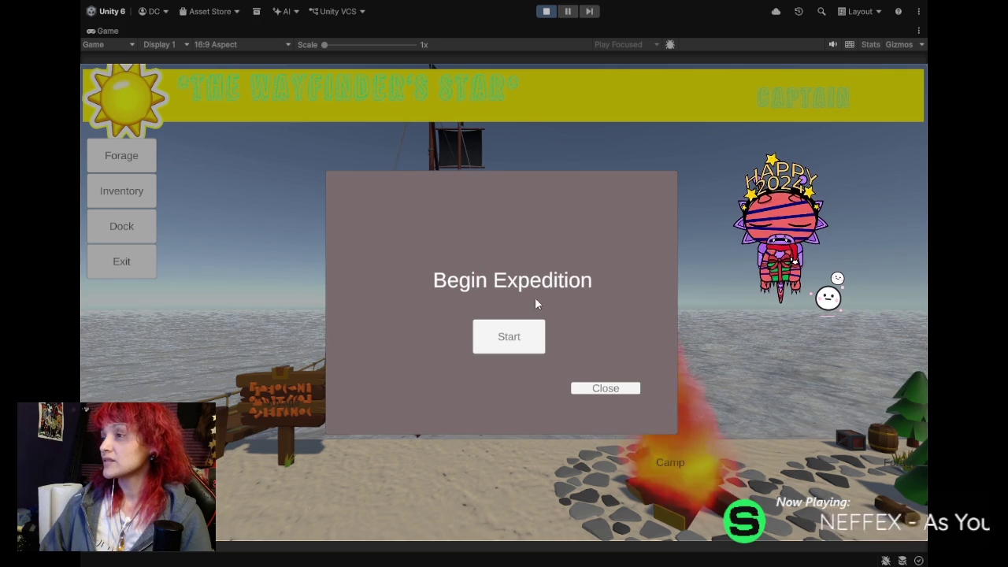
pyautogui.click(613, 388)
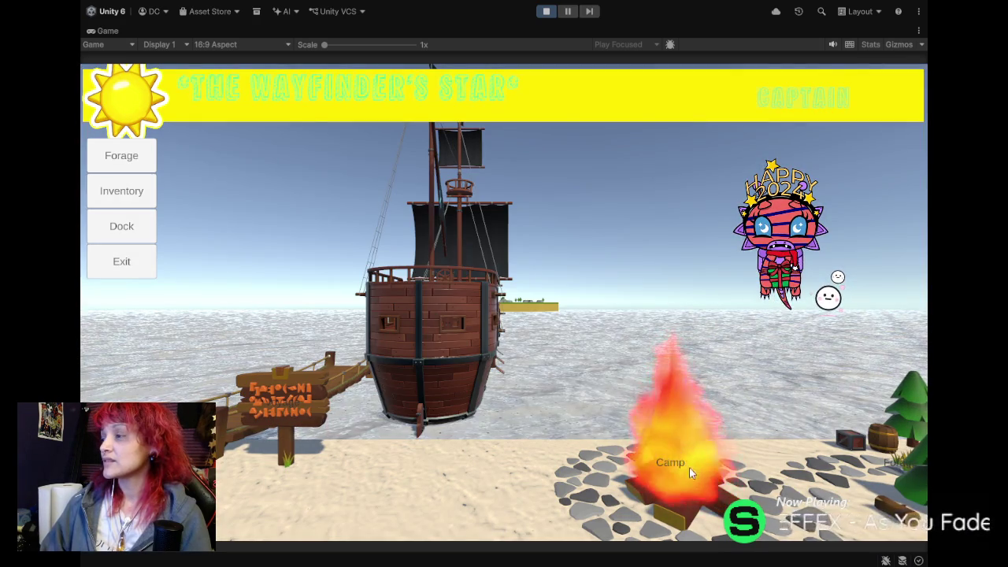
pyautogui.click(683, 465)
pyautogui.click(596, 388)
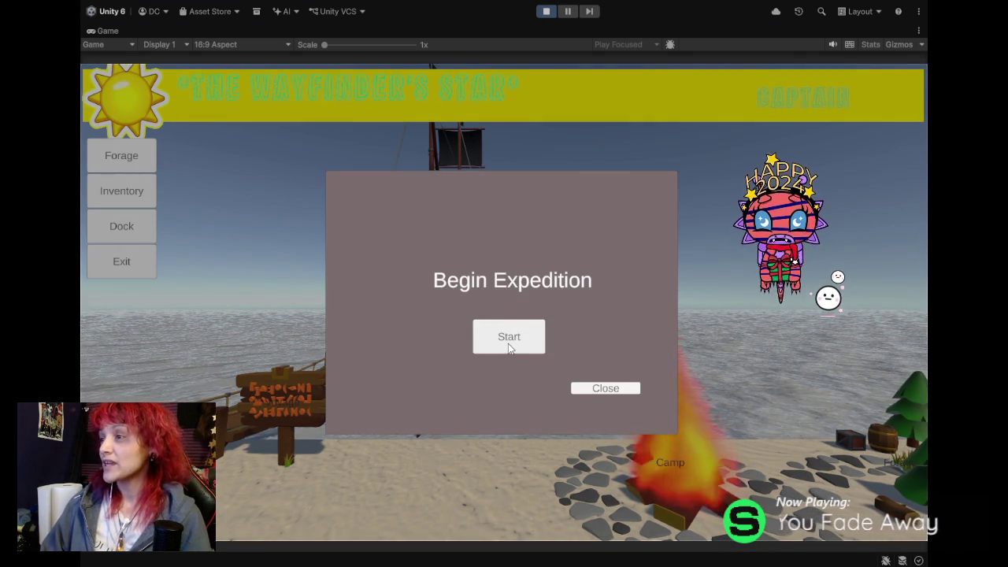
pyautogui.click(509, 338)
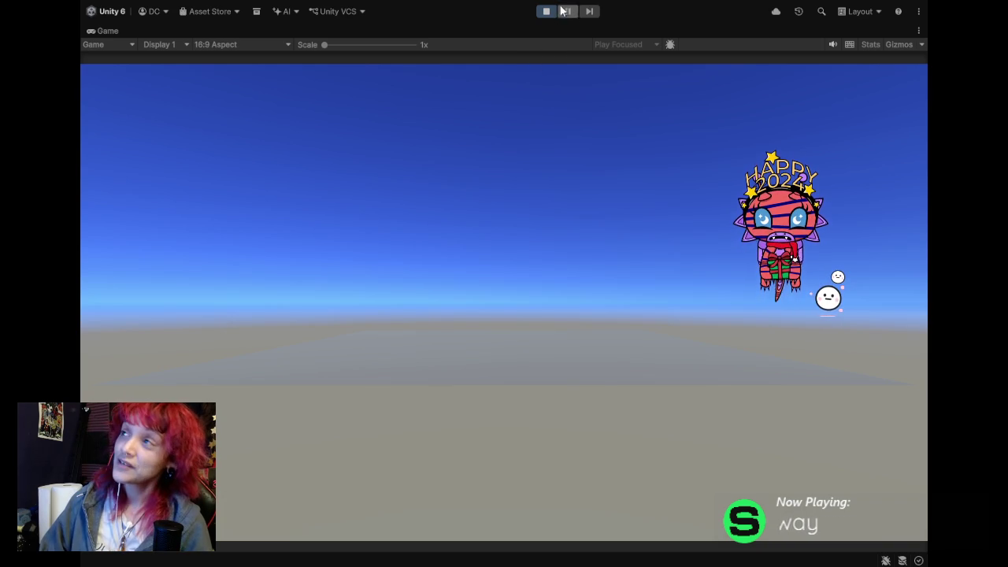
pyautogui.click(549, 12)
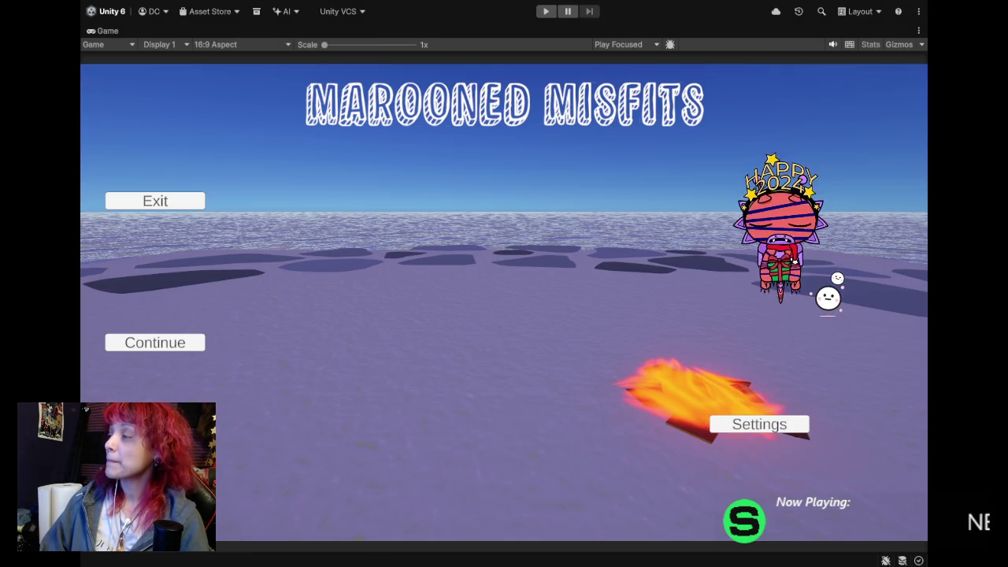